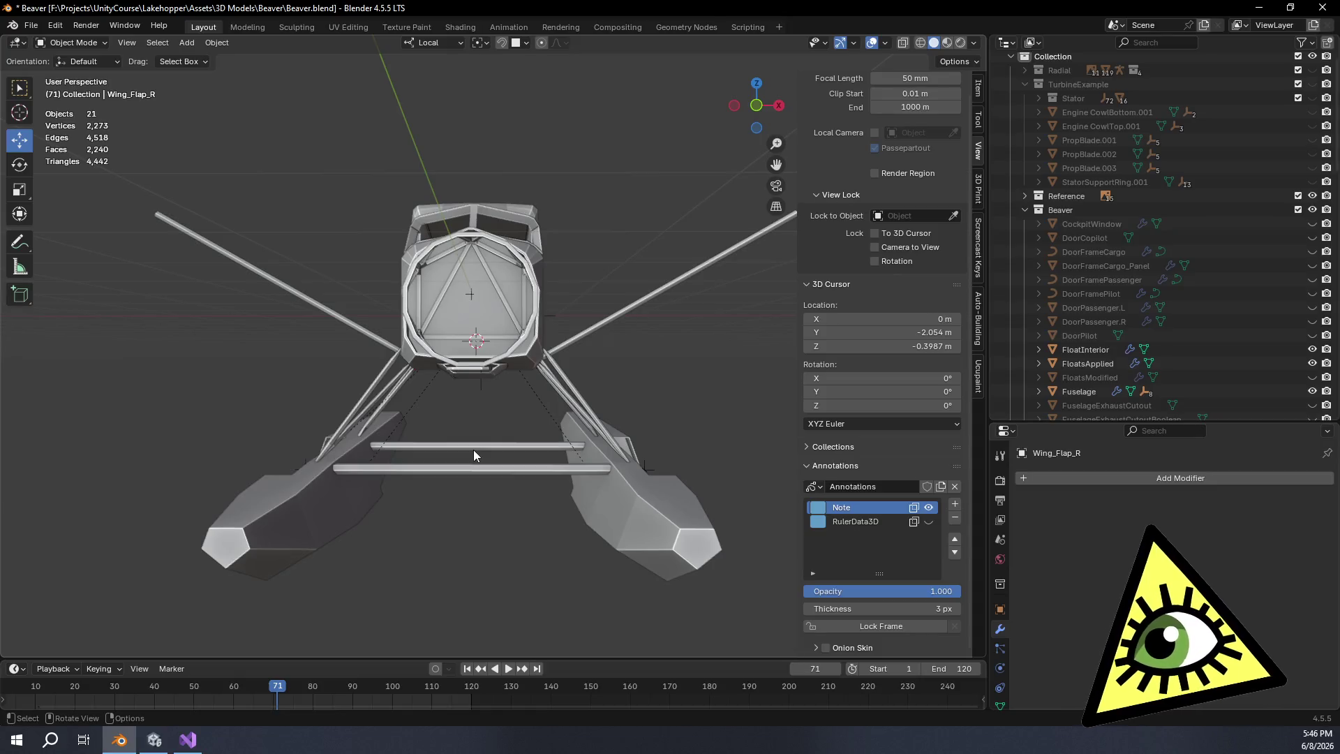
# Check the floatplane from the front, then orbit to an angle and zoom out over it
pyautogui.moveTo(474, 455)
pyautogui.mouseDown()
pyautogui.moveTo(488, 455)
pyautogui.moveTo(478, 464)
pyautogui.mouseUp()
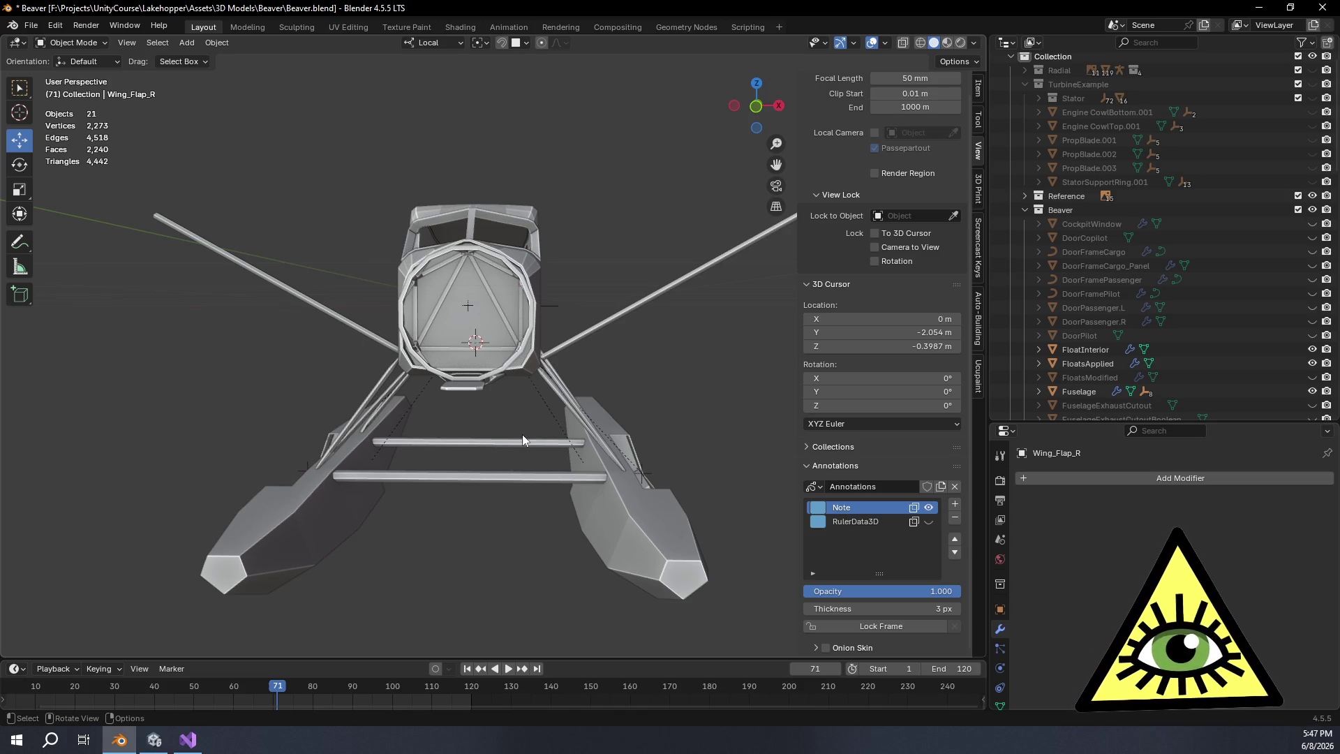
pyautogui.moveTo(501, 432)
pyautogui.mouseDown()
pyautogui.moveTo(526, 432)
pyautogui.moveTo(505, 434)
pyautogui.mouseUp()
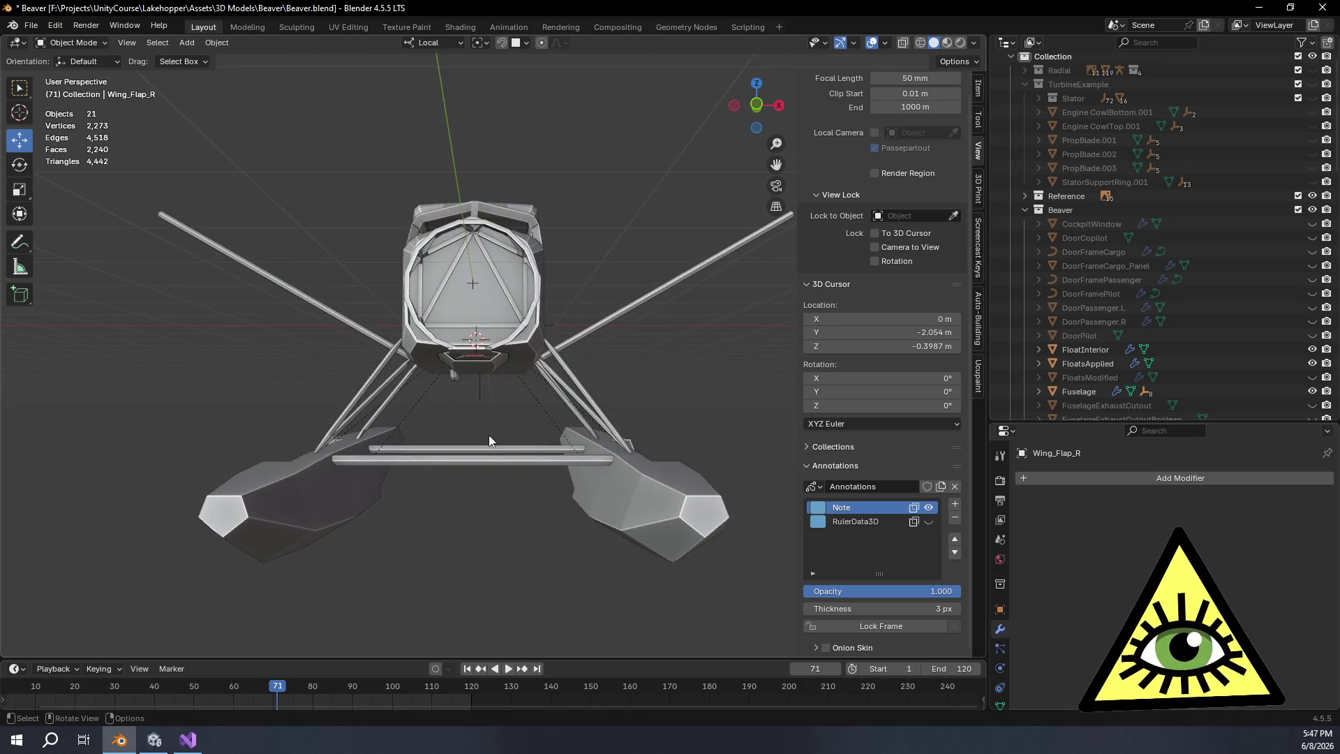
pyautogui.click(755, 91)
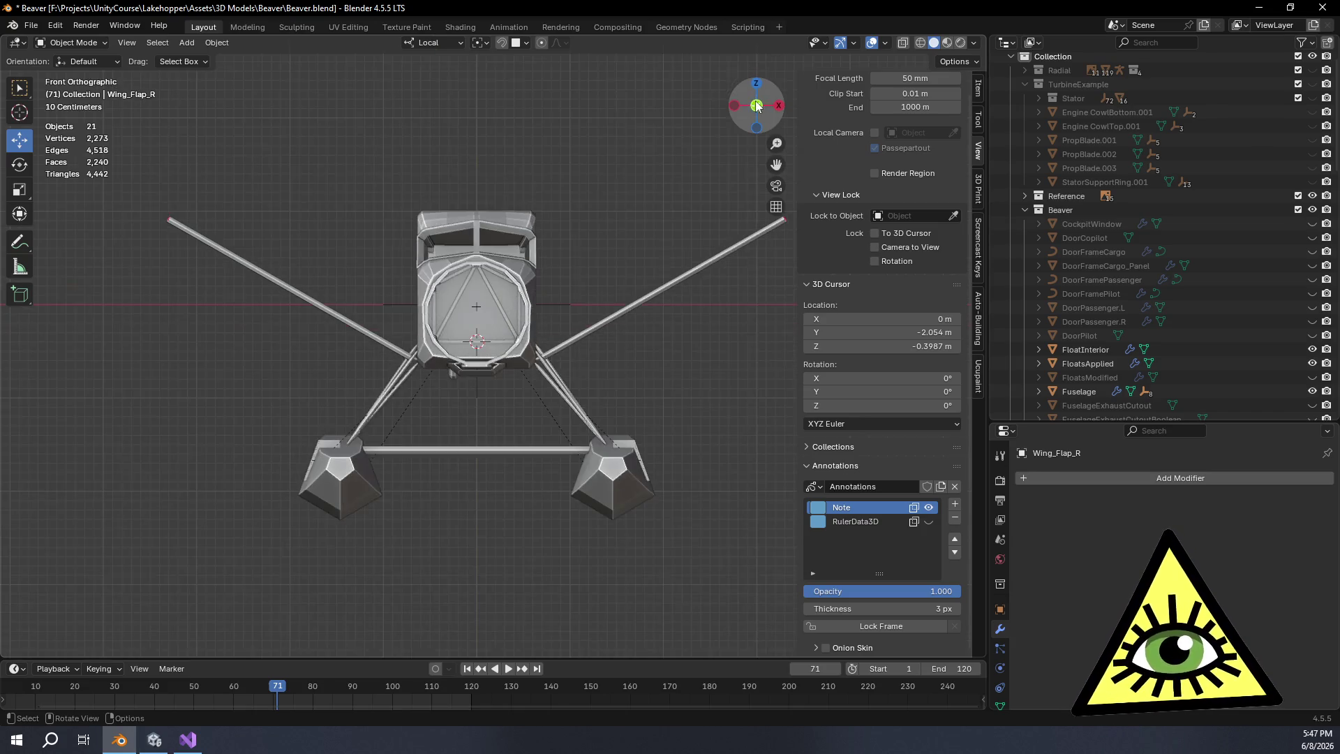
pyautogui.moveTo(614, 326)
pyautogui.mouseDown()
pyautogui.moveTo(611, 390)
pyautogui.moveTo(429, 446)
pyautogui.mouseUp()
pyautogui.scroll(-2, 429, 446)
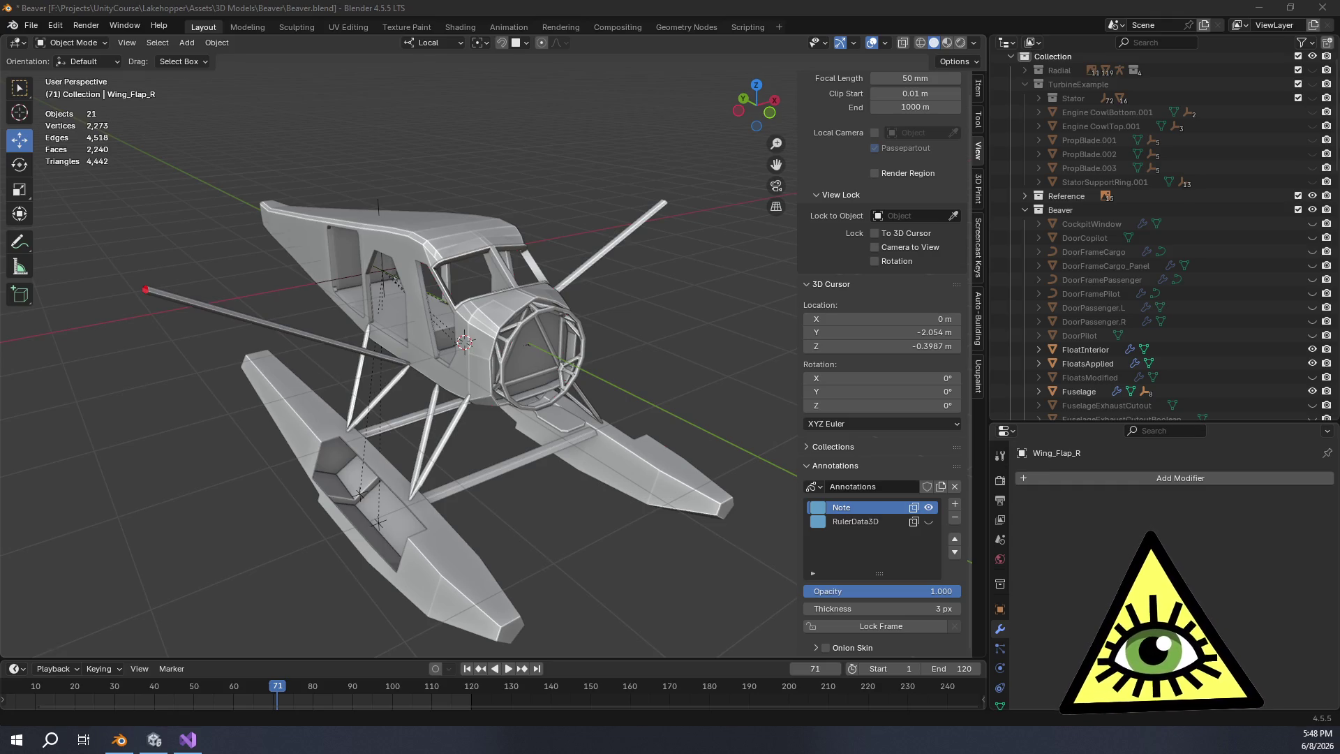
# Enlarge Unity's Scene view and start the Lakehopper scene in play mode
pyautogui.click(154, 740)
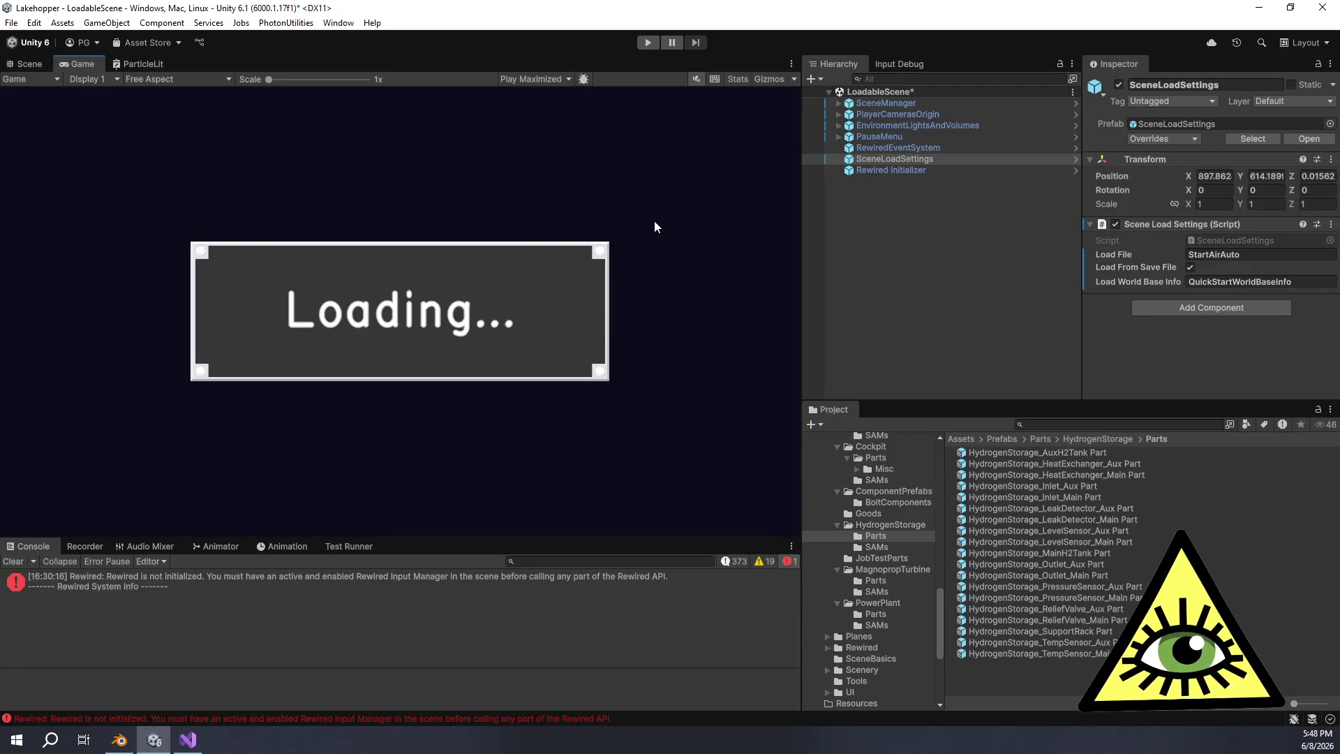
pyautogui.click(26, 66)
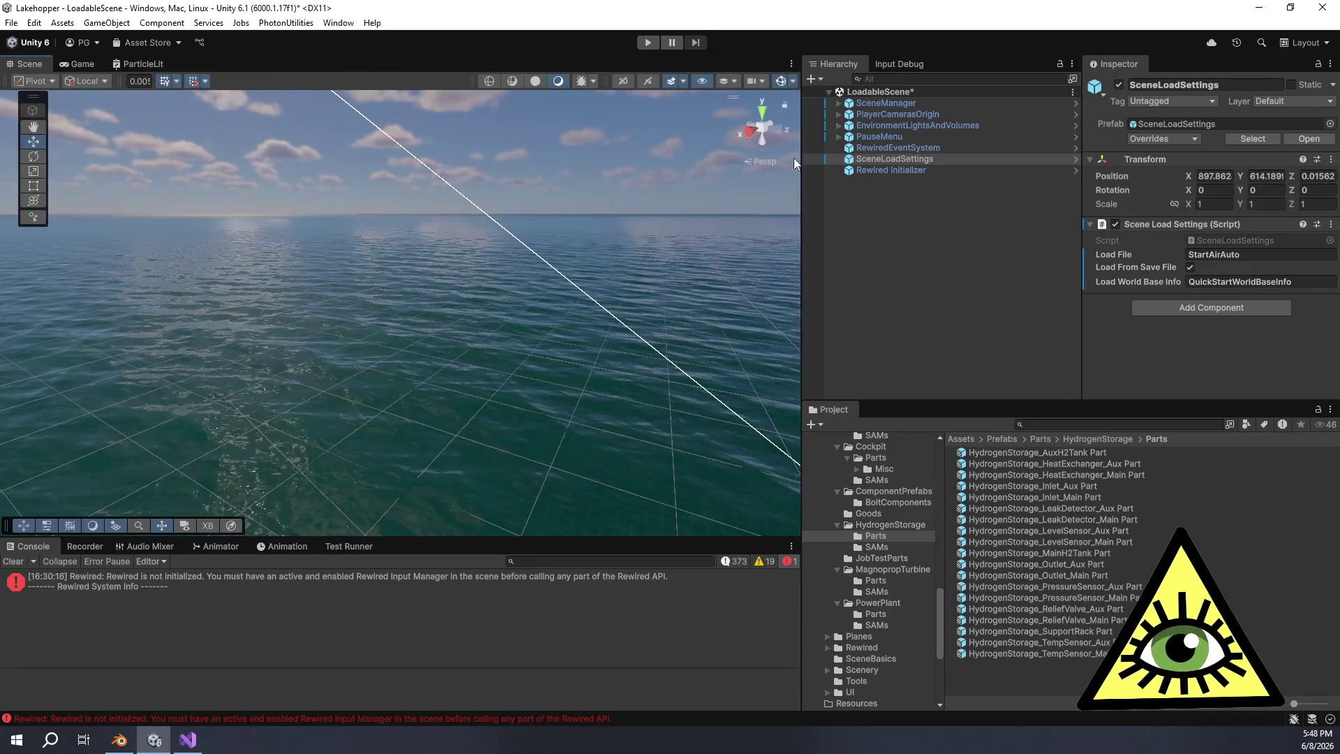
pyautogui.moveTo(801, 168); pyautogui.dragTo(932, 279)
pyautogui.moveTo(843, 549); pyautogui.dragTo(830, 632)
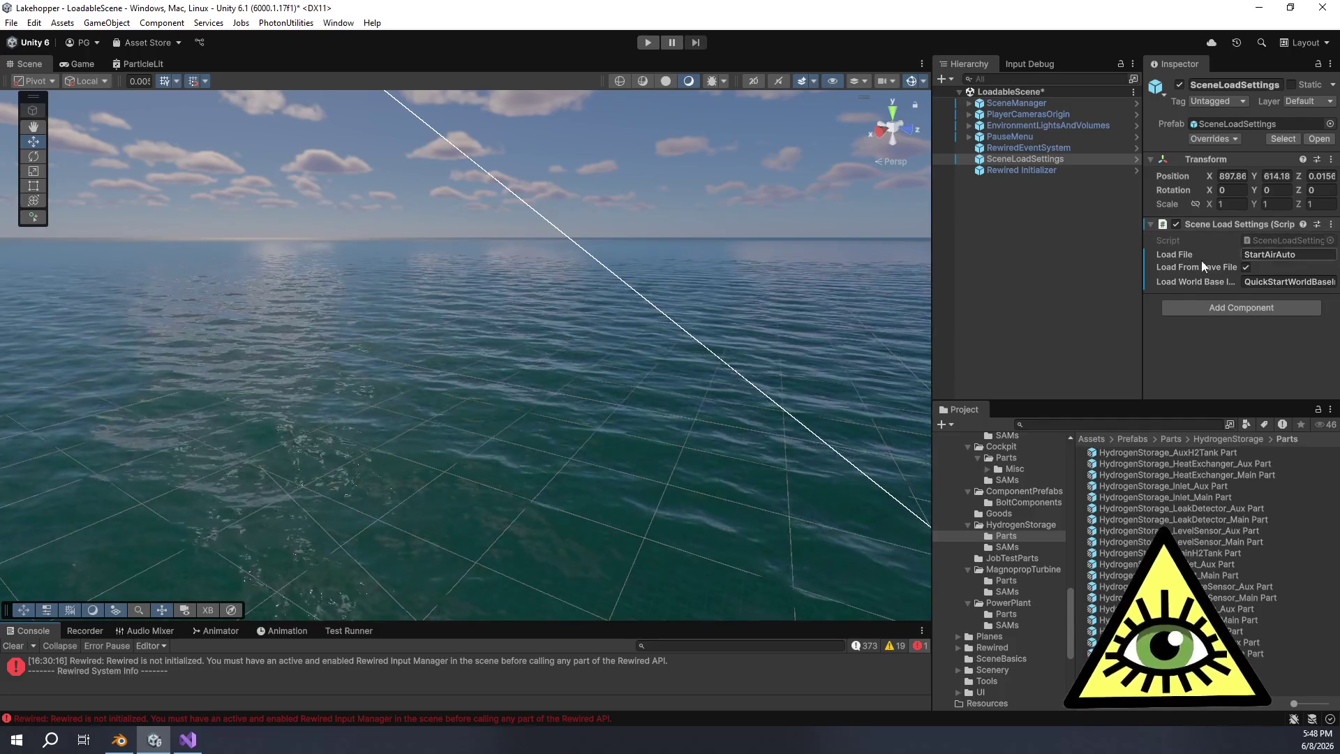
pyautogui.click(648, 42)
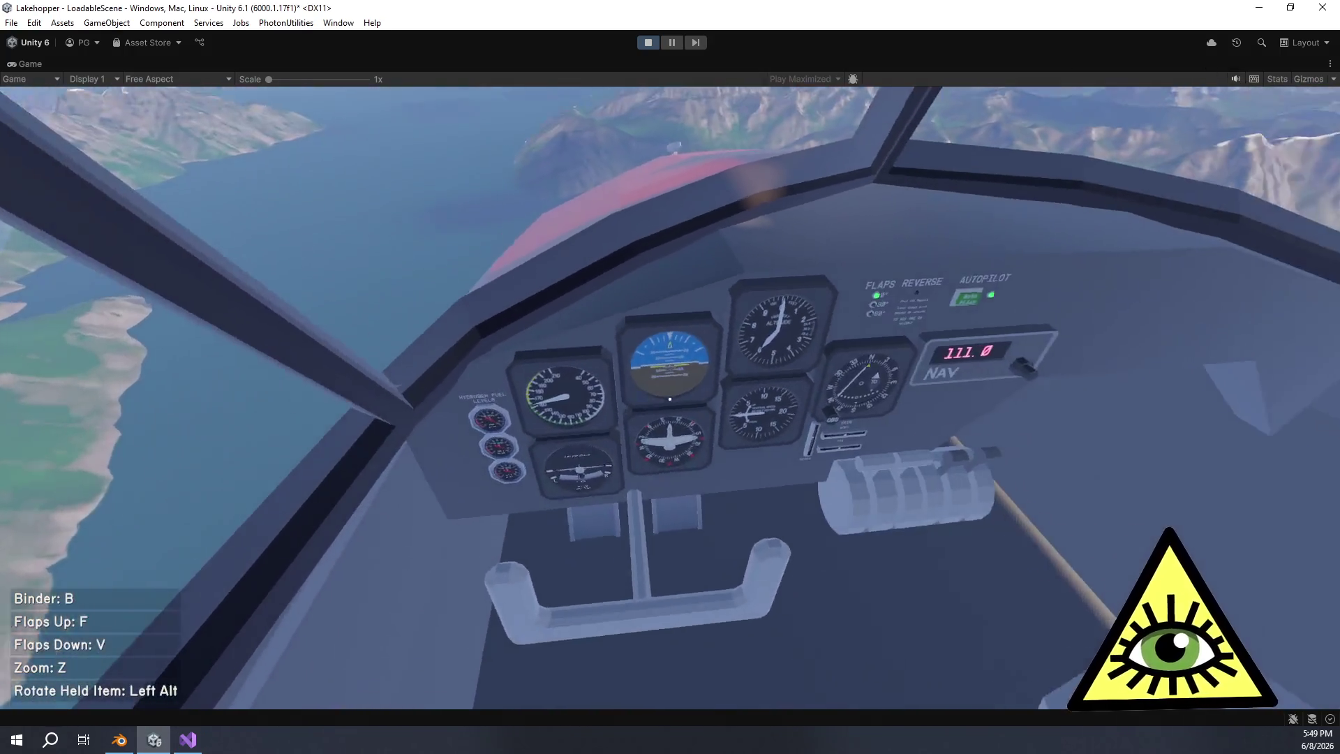
# Pause Lakehopper, lower Plane Volume in the SOUND settings, and resume the game
pyautogui.press('Escape')
pyautogui.click(648, 466)
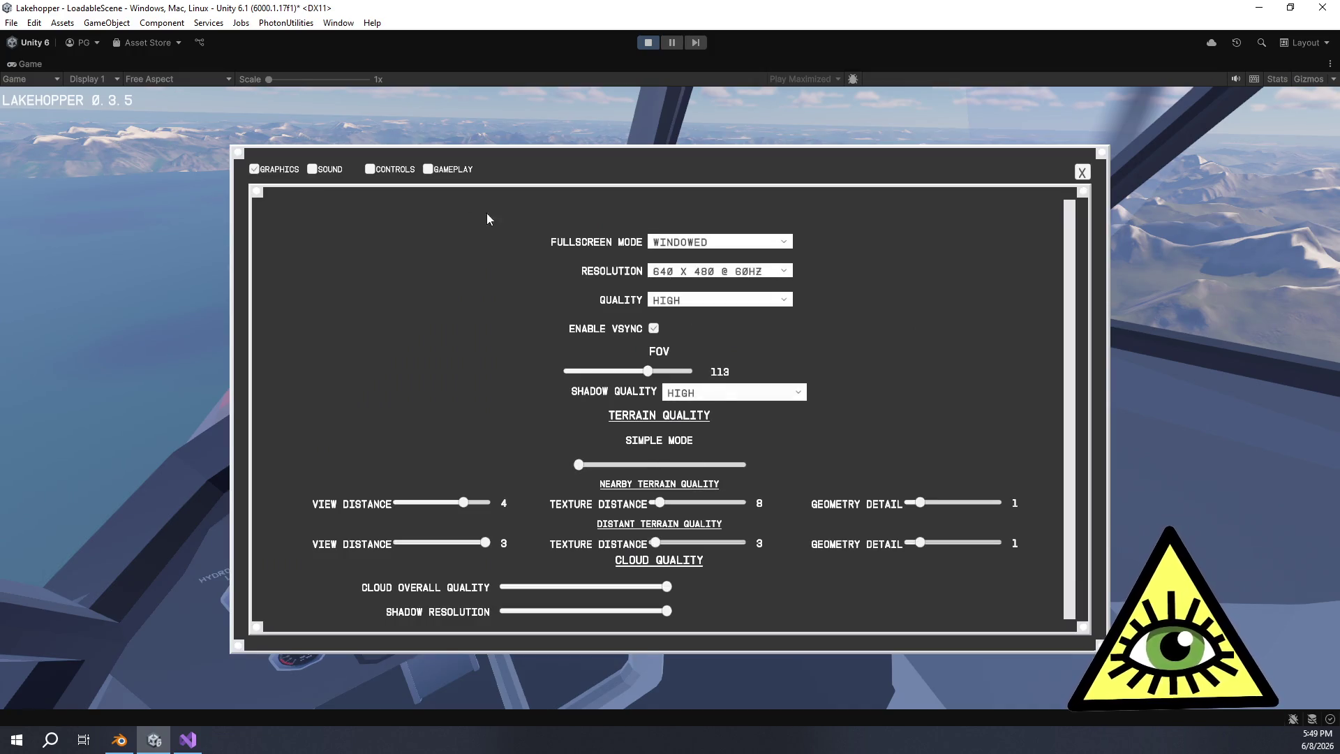
pyautogui.click(337, 171)
pyautogui.moveTo(714, 395)
pyautogui.mouseDown()
pyautogui.moveTo(701, 400)
pyautogui.moveTo(713, 366)
pyautogui.mouseUp()
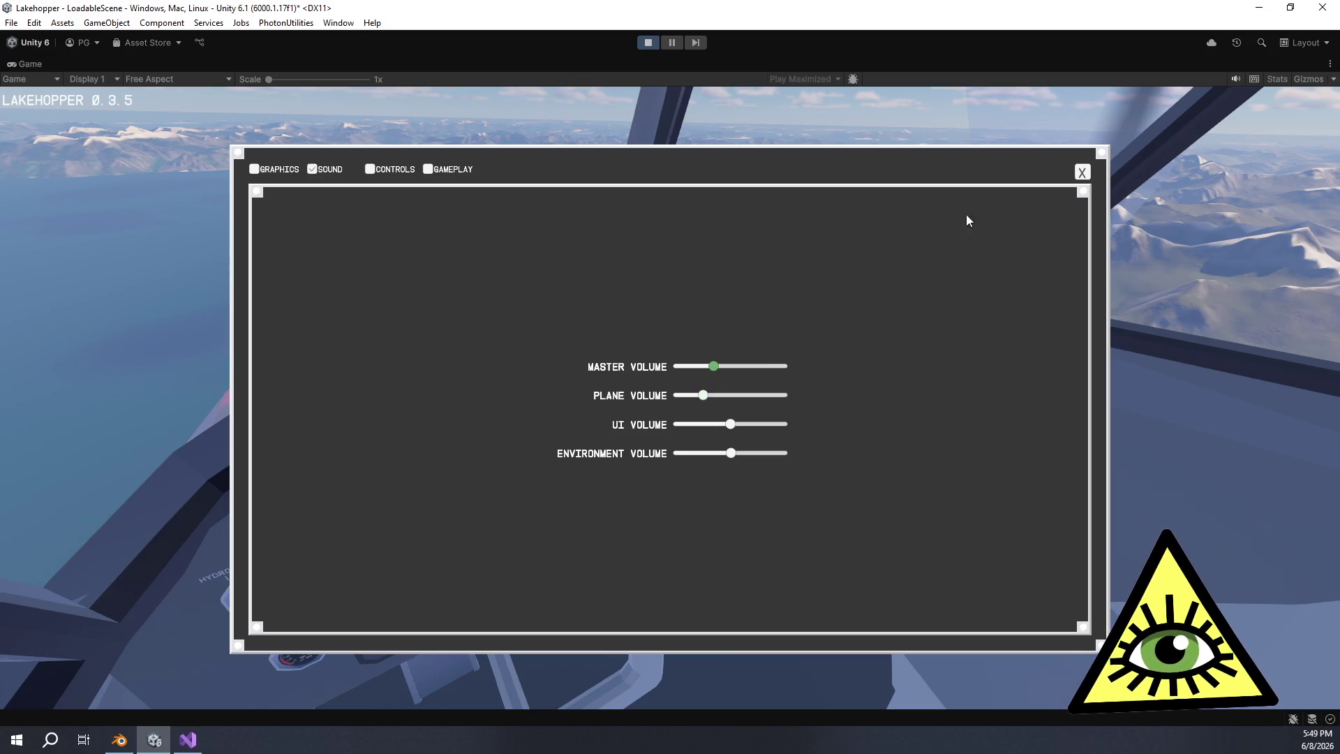
pyautogui.click(1082, 173)
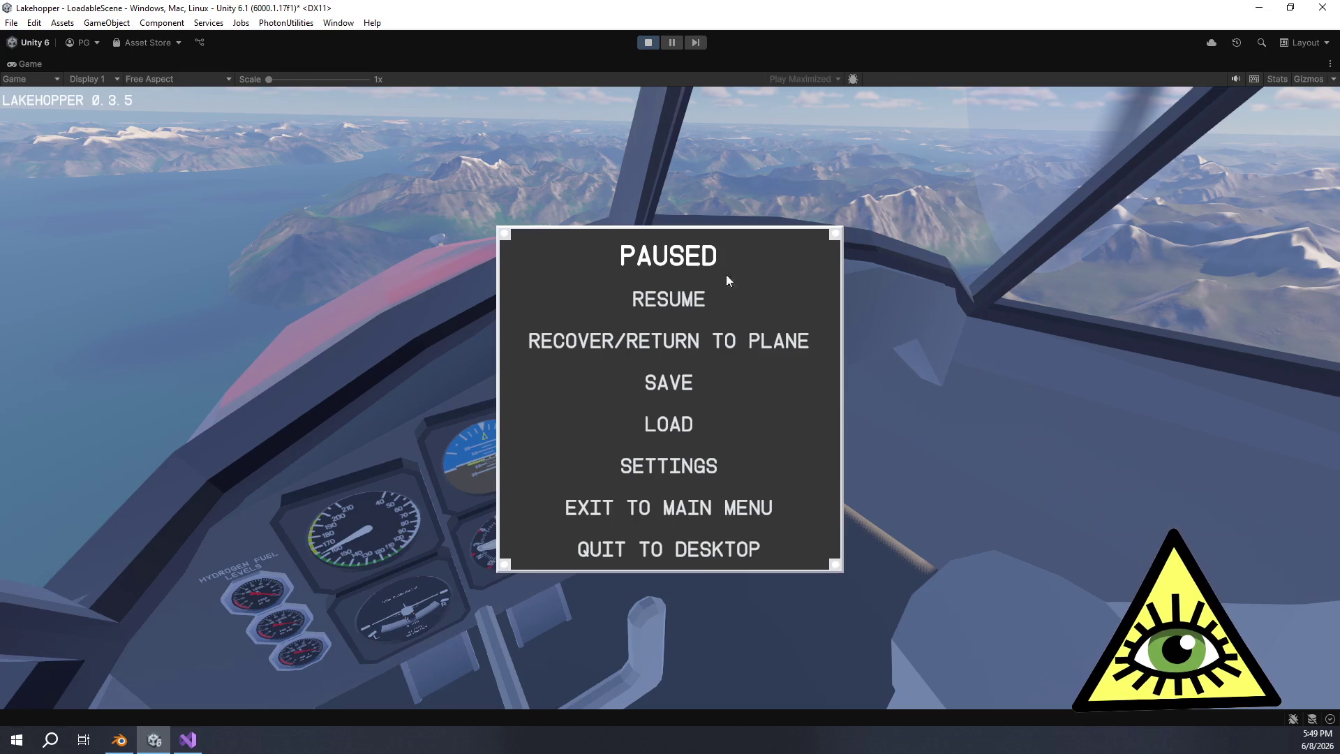
pyautogui.click(685, 296)
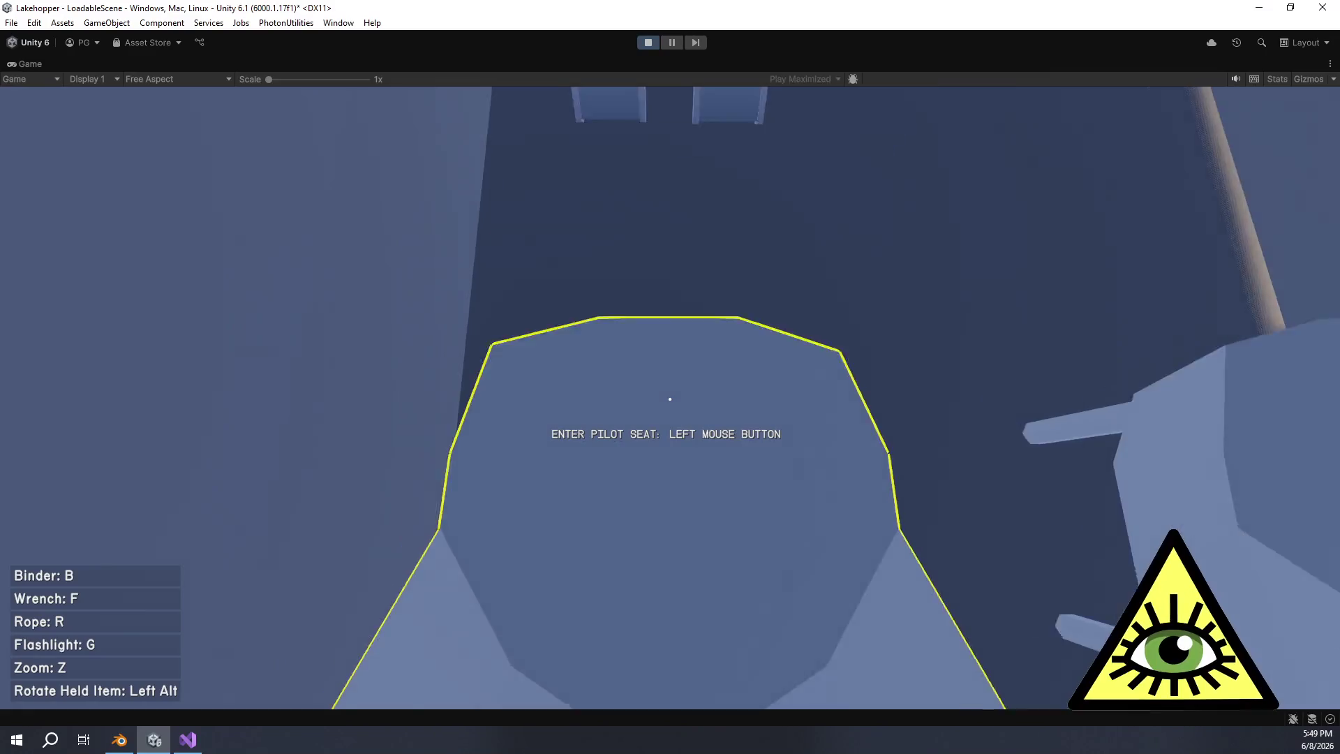
# Zoom briefly through a side window, then walk to the pilot seat and sit down
pyautogui.click(670, 399)
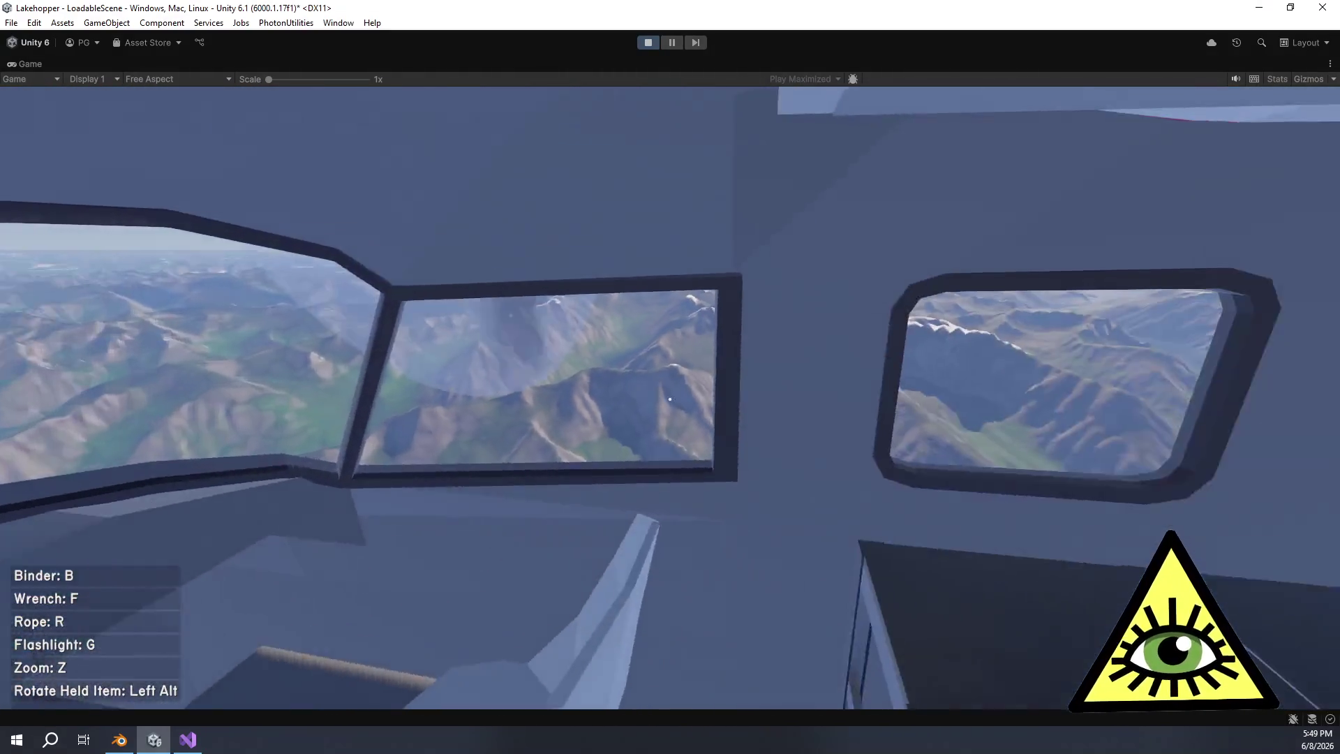
pyautogui.moveTo(670, 398)
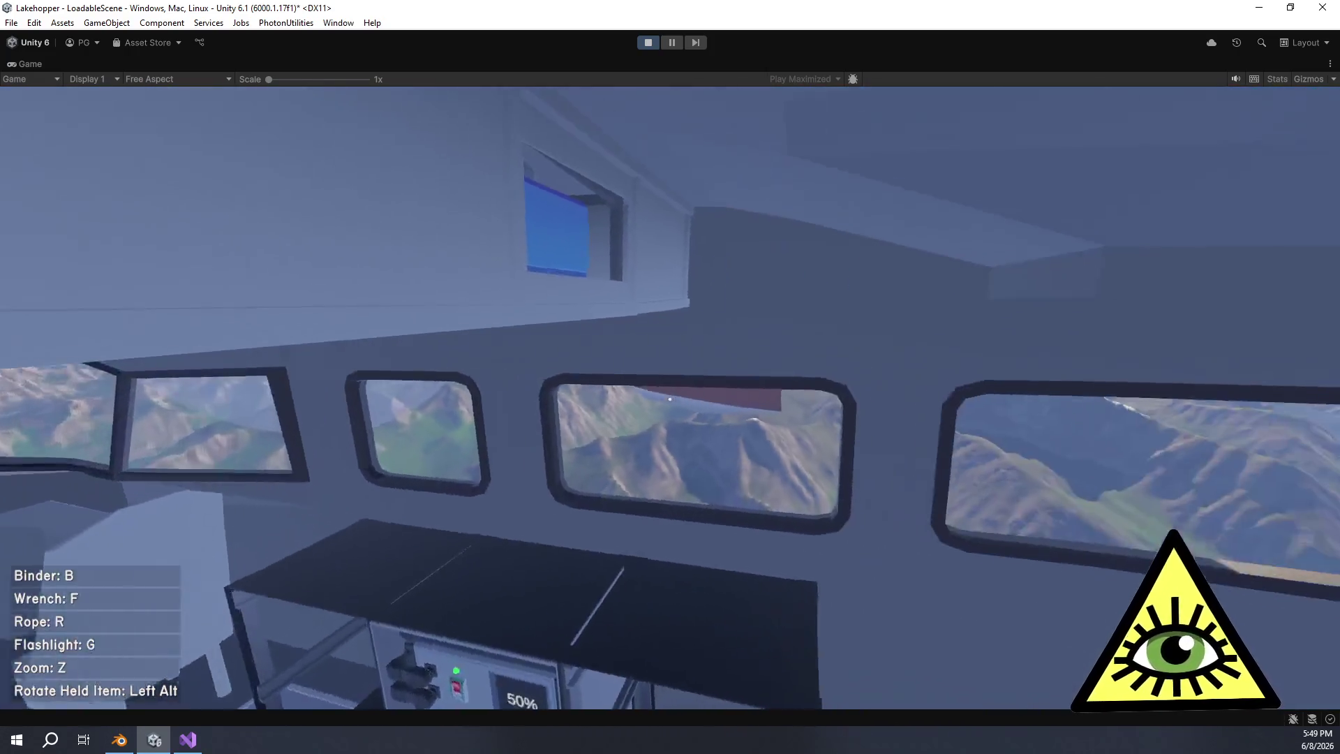
pyautogui.press('z')
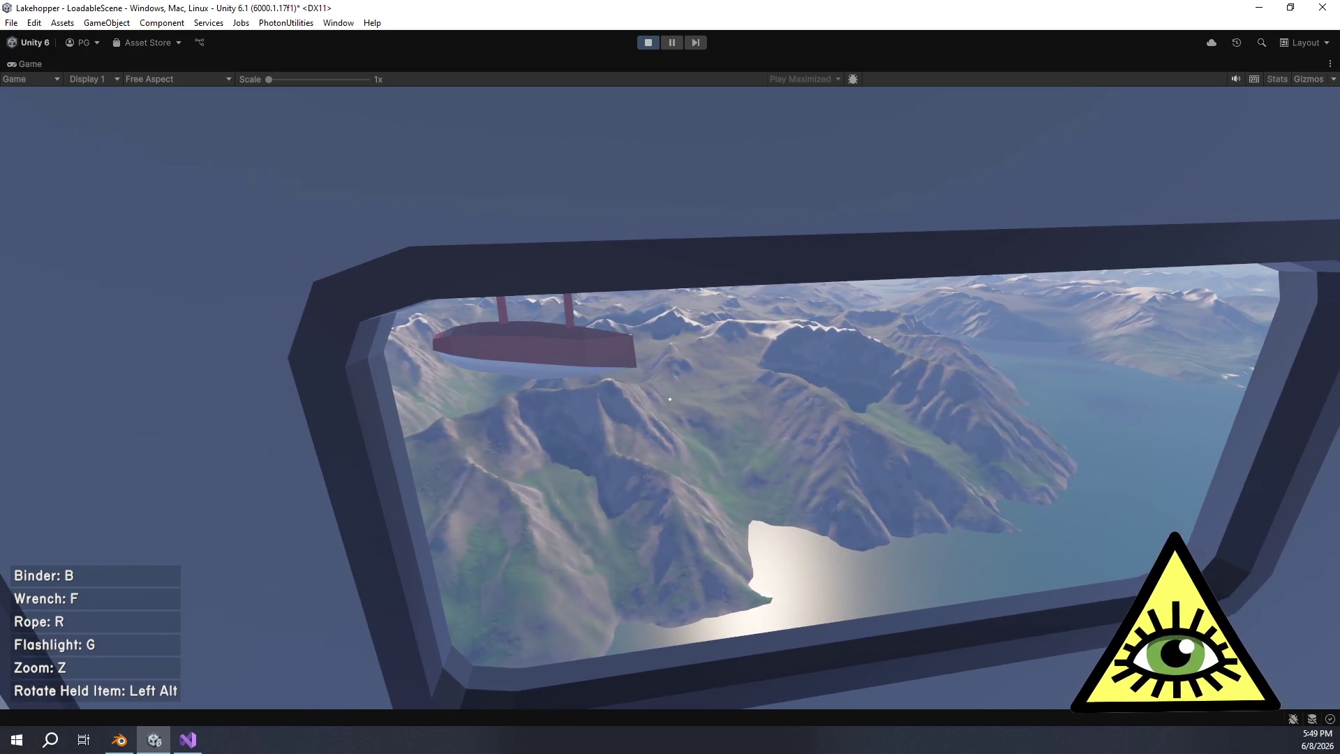
pyautogui.press('z')
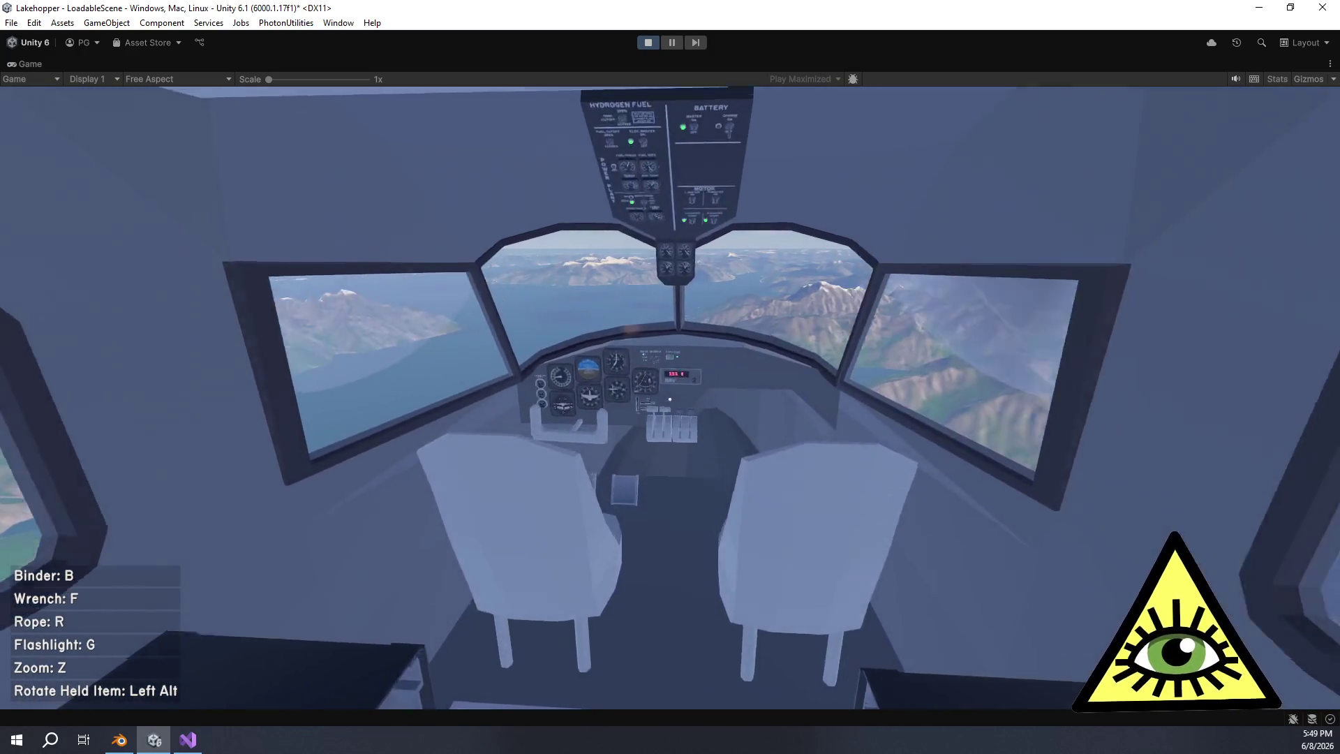
pyautogui.press('w')
pyautogui.click(670, 399)
# Switch to the external camera and view the airborne seaplane from the front side
pyautogui.press('c')
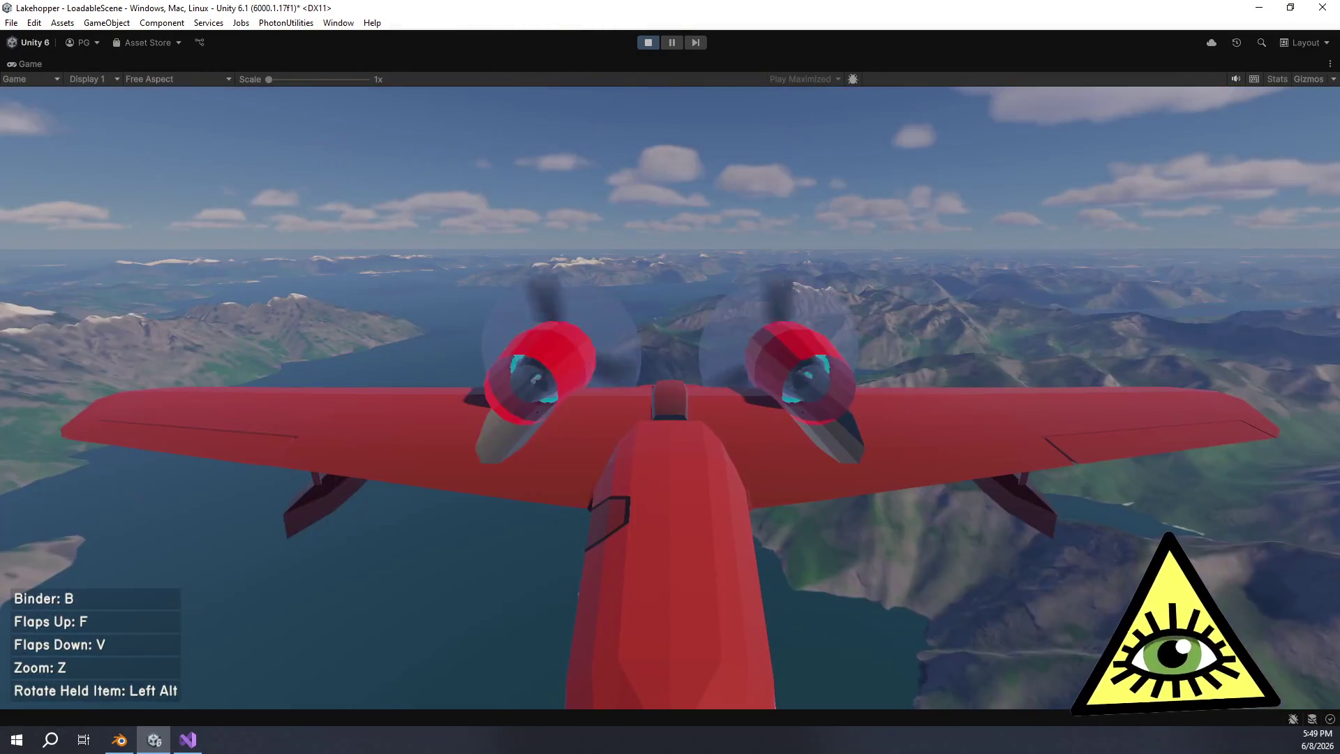
pyautogui.moveTo(670, 398)
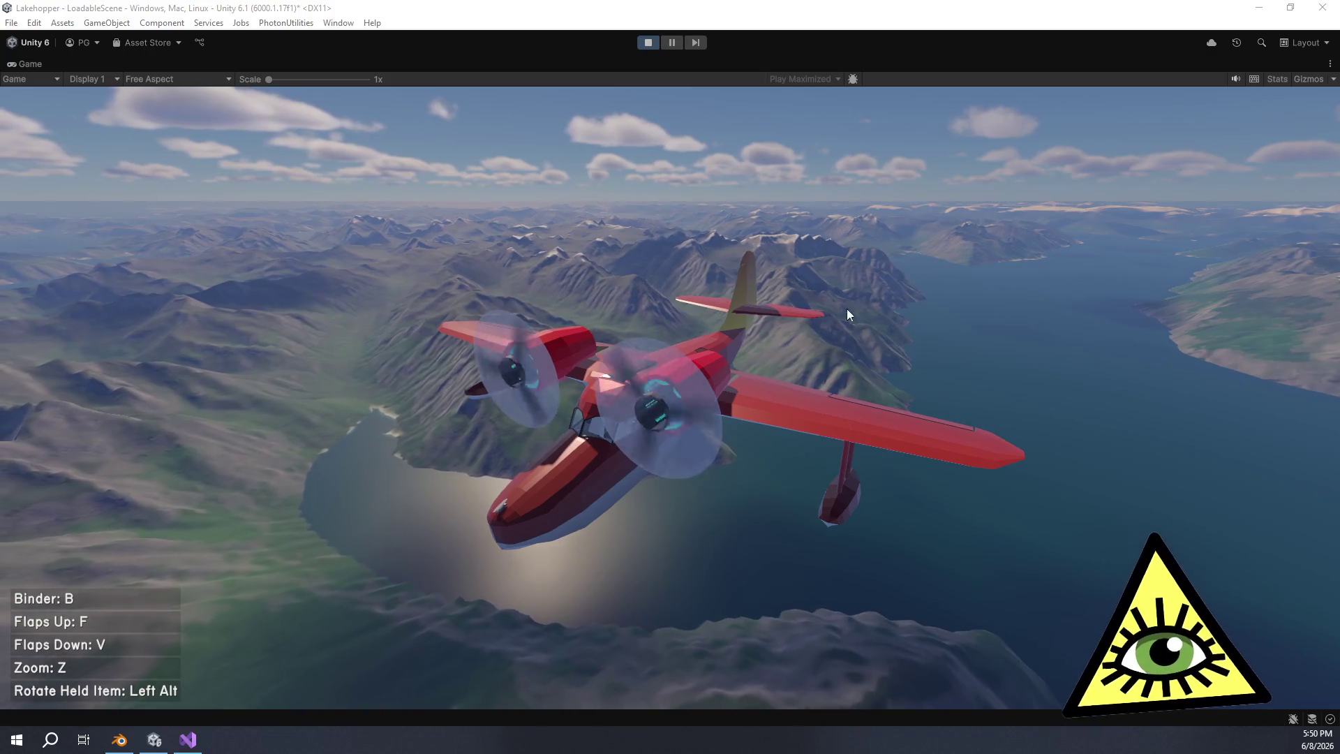
# Stop play mode, review SceneLoadSettings' StartAirAuto load file, then deselect it
pyautogui.click(649, 44)
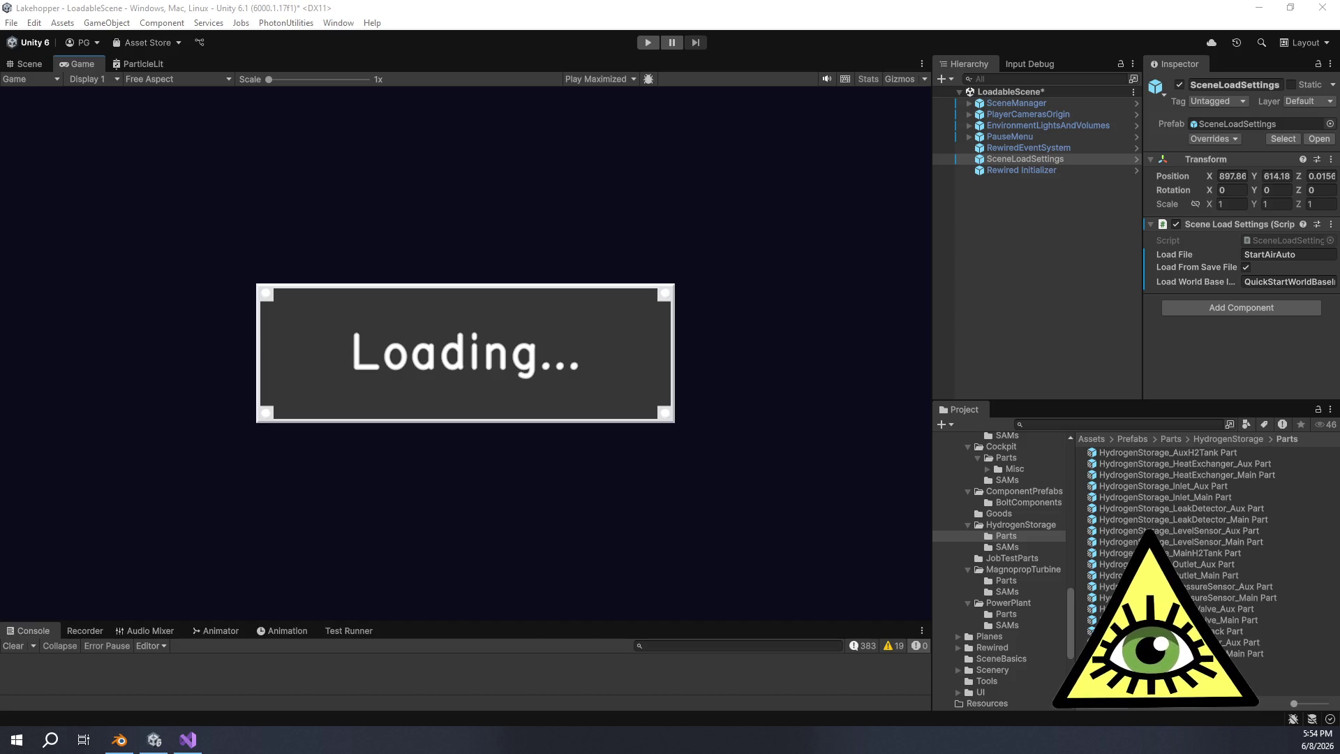
pyautogui.click(1007, 279)
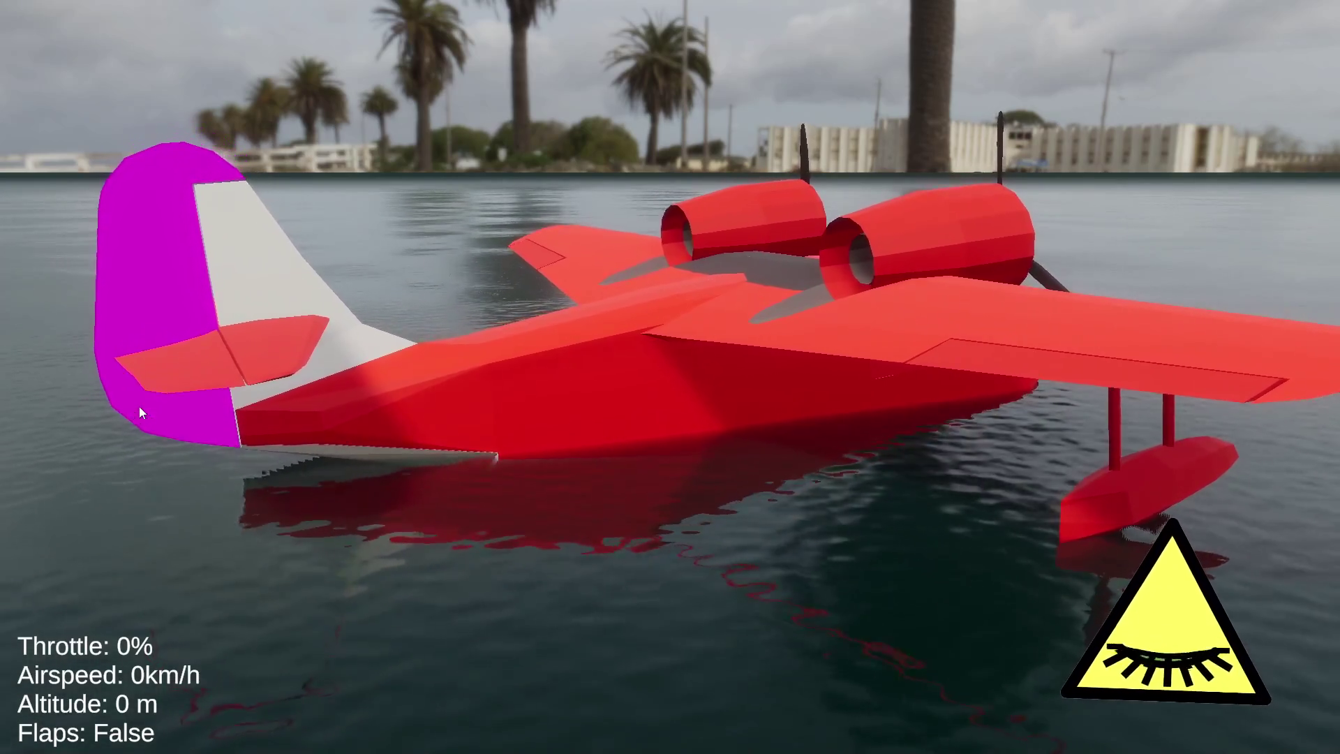
# Circle the parked seaplane and push the throttle up toward full power
pyautogui.moveTo(139, 406); pyautogui.dragTo(43, 388)
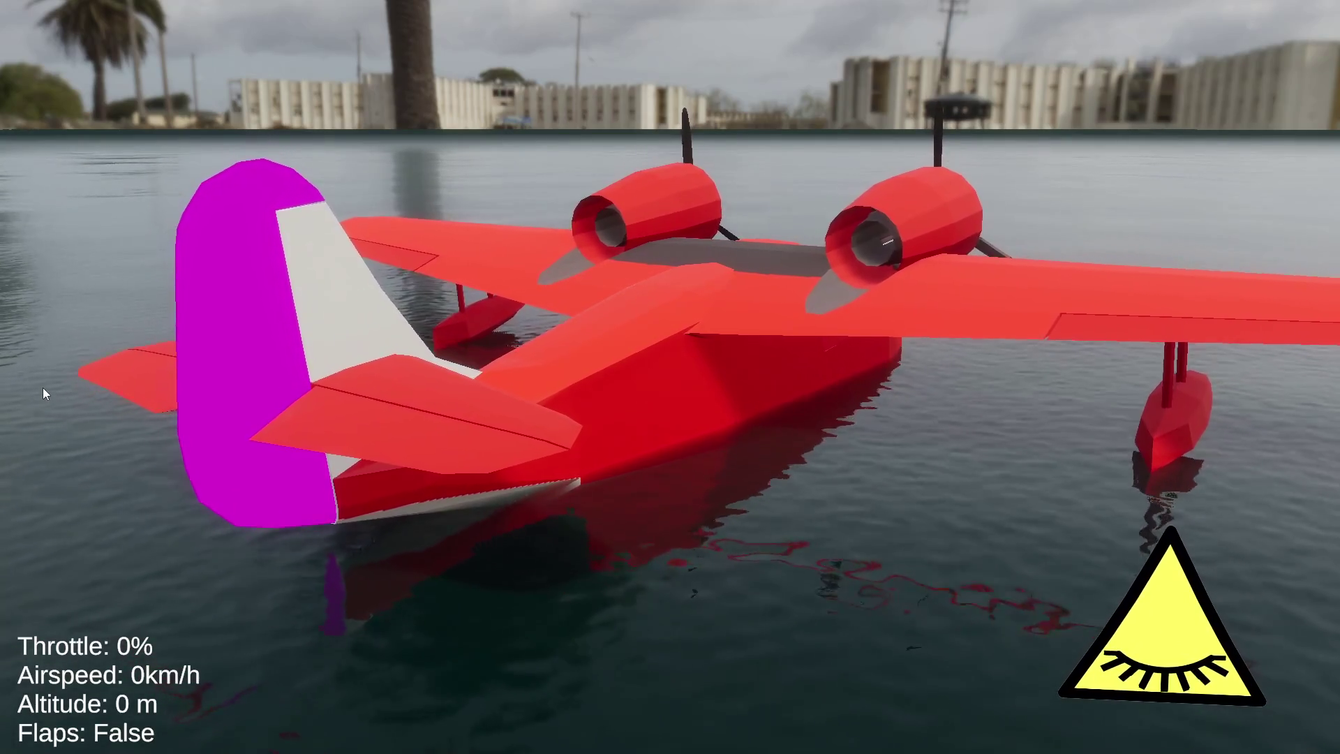
pyautogui.moveTo(43, 386)
pyautogui.mouseDown()
pyautogui.moveTo(266, 342)
pyautogui.moveTo(626, 336)
pyautogui.moveTo(622, 324)
pyautogui.moveTo(95, 422)
pyautogui.mouseUp()
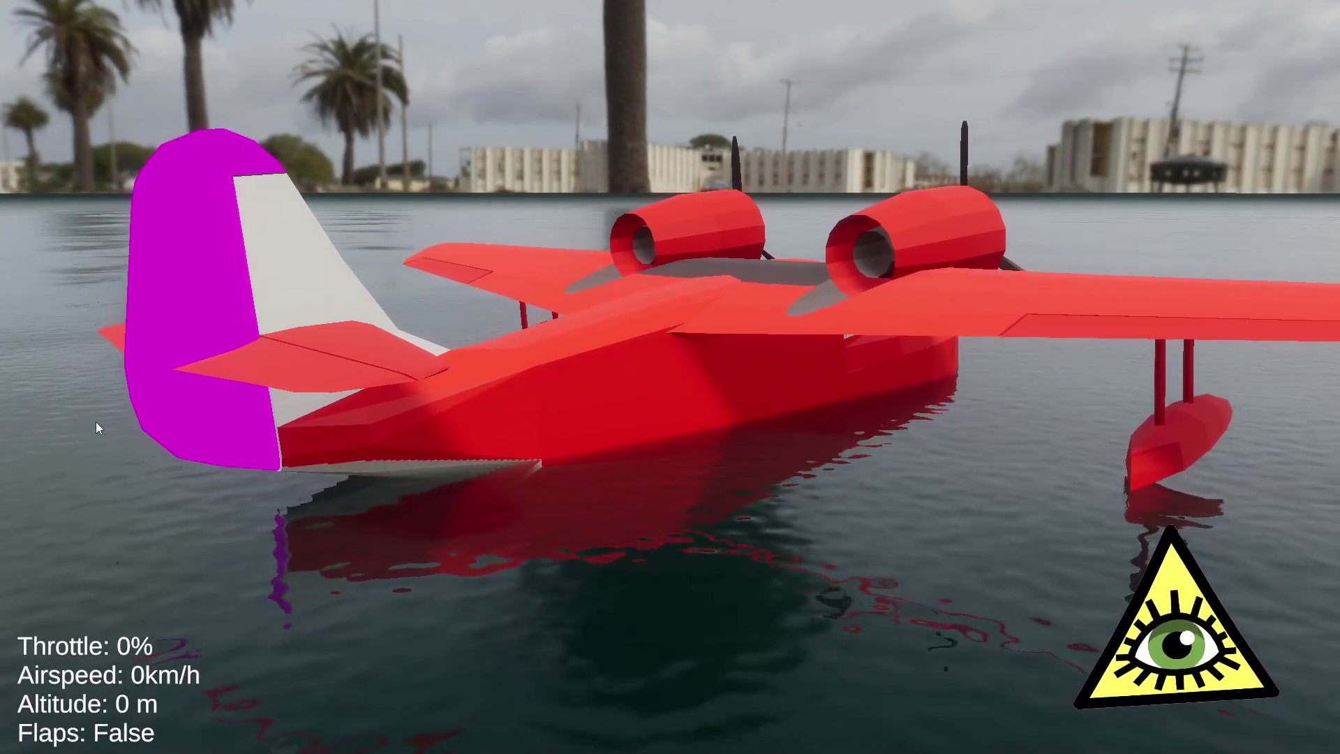
pyautogui.press('space')
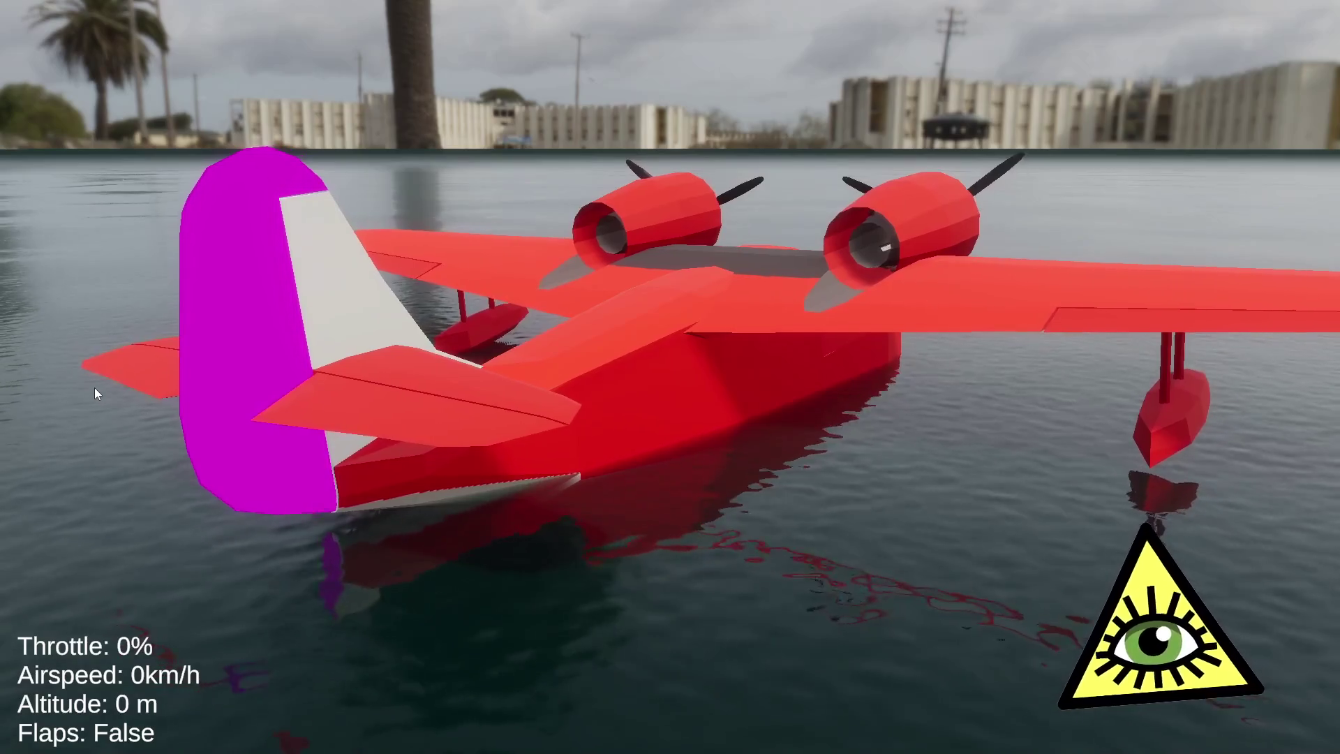
pyautogui.moveTo(94, 387); pyautogui.dragTo(19, 382)
pyautogui.press('shift')
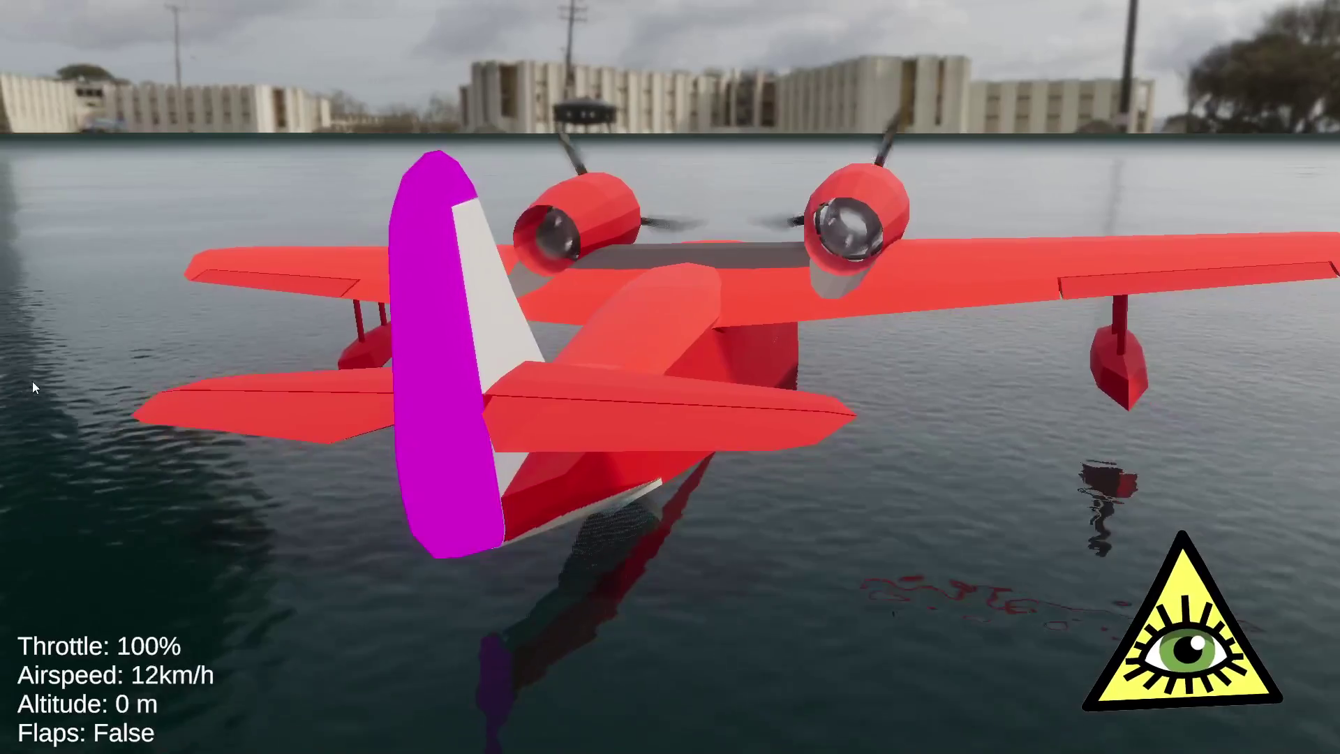
# Taxi at full throttle, deploy the flaps, and lift off the water
pyautogui.moveTo(40, 382)
pyautogui.mouseDown()
pyautogui.moveTo(572, 391)
pyautogui.moveTo(517, 385)
pyautogui.moveTo(385, 419)
pyautogui.moveTo(245, 399)
pyautogui.moveTo(521, 385)
pyautogui.moveTo(1, 354)
pyautogui.mouseUp()
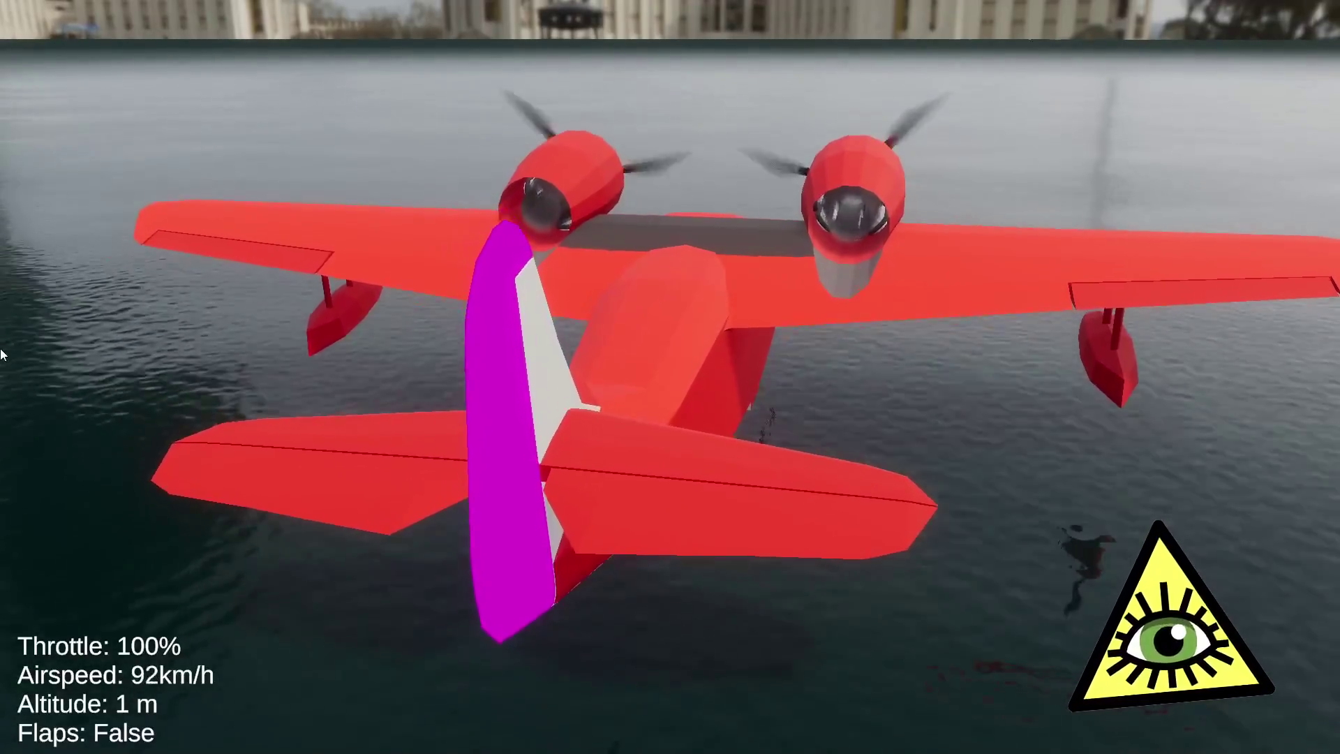
pyautogui.moveTo(2, 355); pyautogui.dragTo(256, 359)
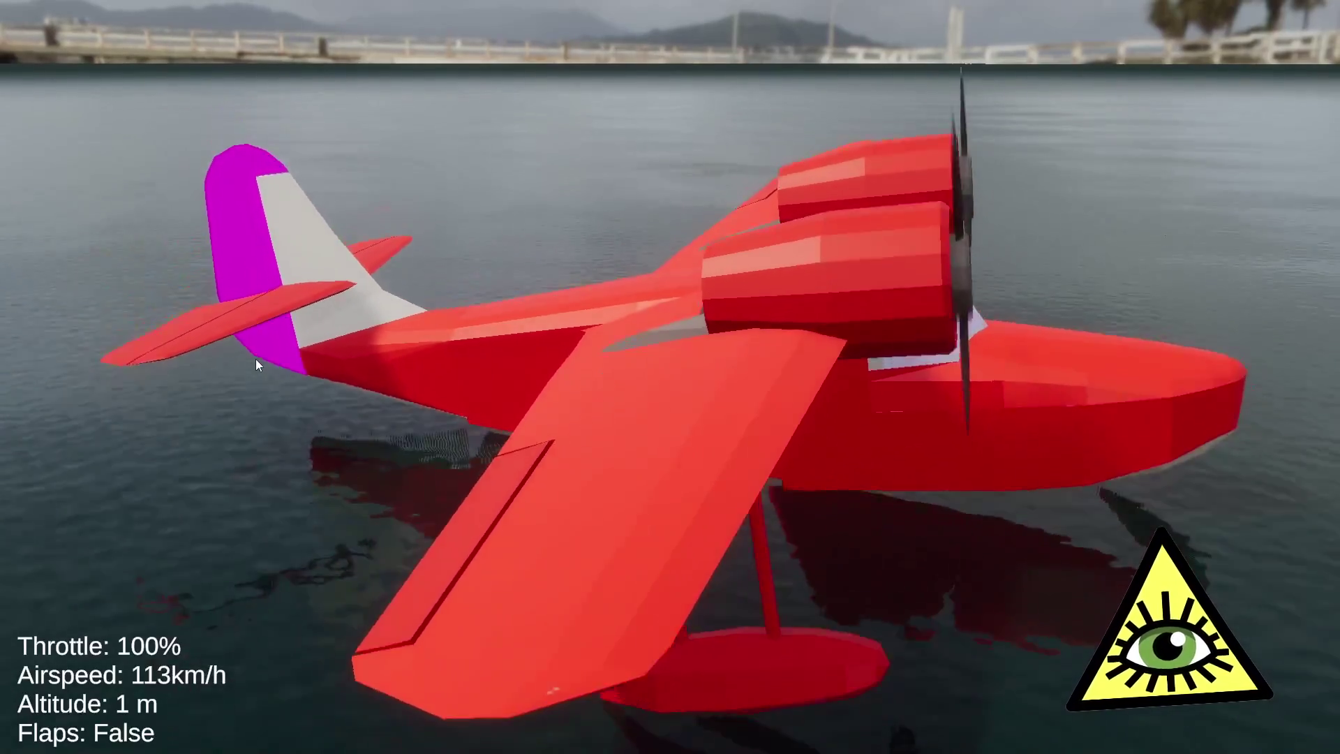
pyautogui.moveTo(255, 359); pyautogui.dragTo(204, 368)
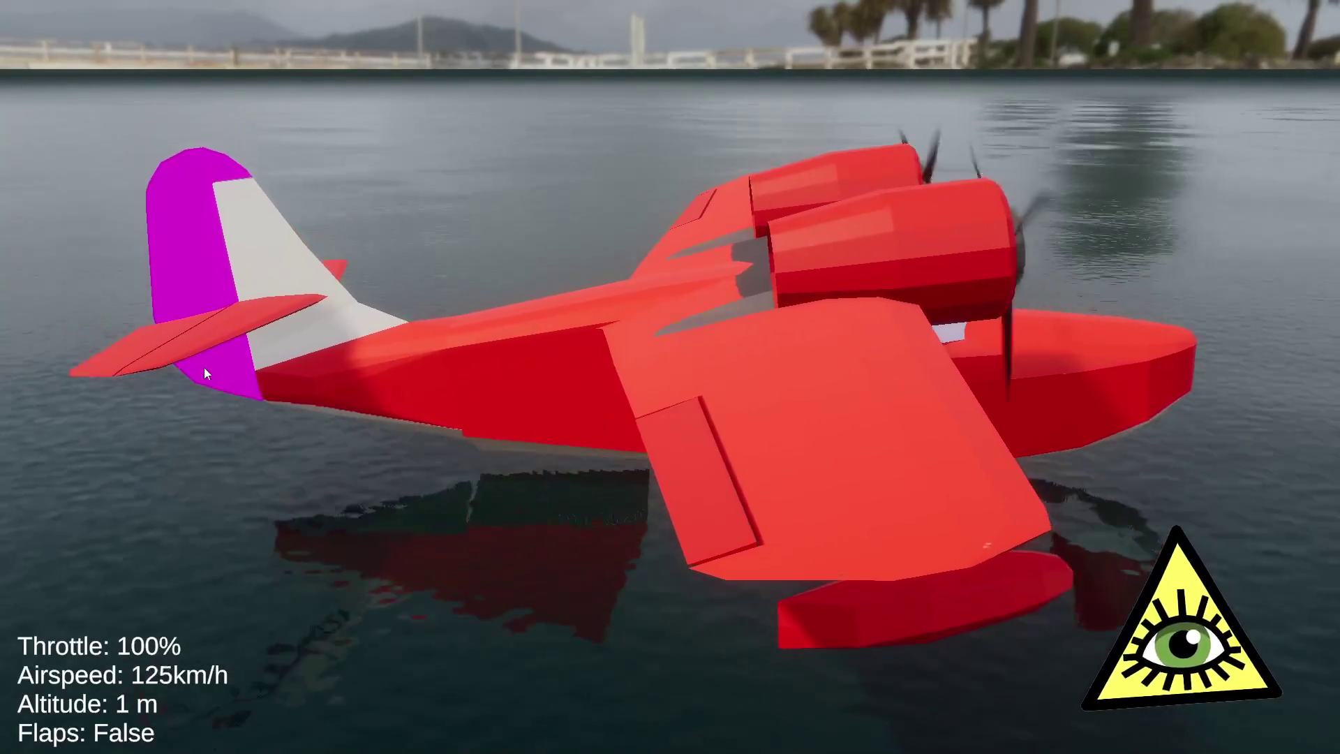
pyautogui.moveTo(204, 367)
pyautogui.mouseDown()
pyautogui.moveTo(351, 373)
pyautogui.moveTo(2, 299)
pyautogui.mouseUp()
pyautogui.press('f')
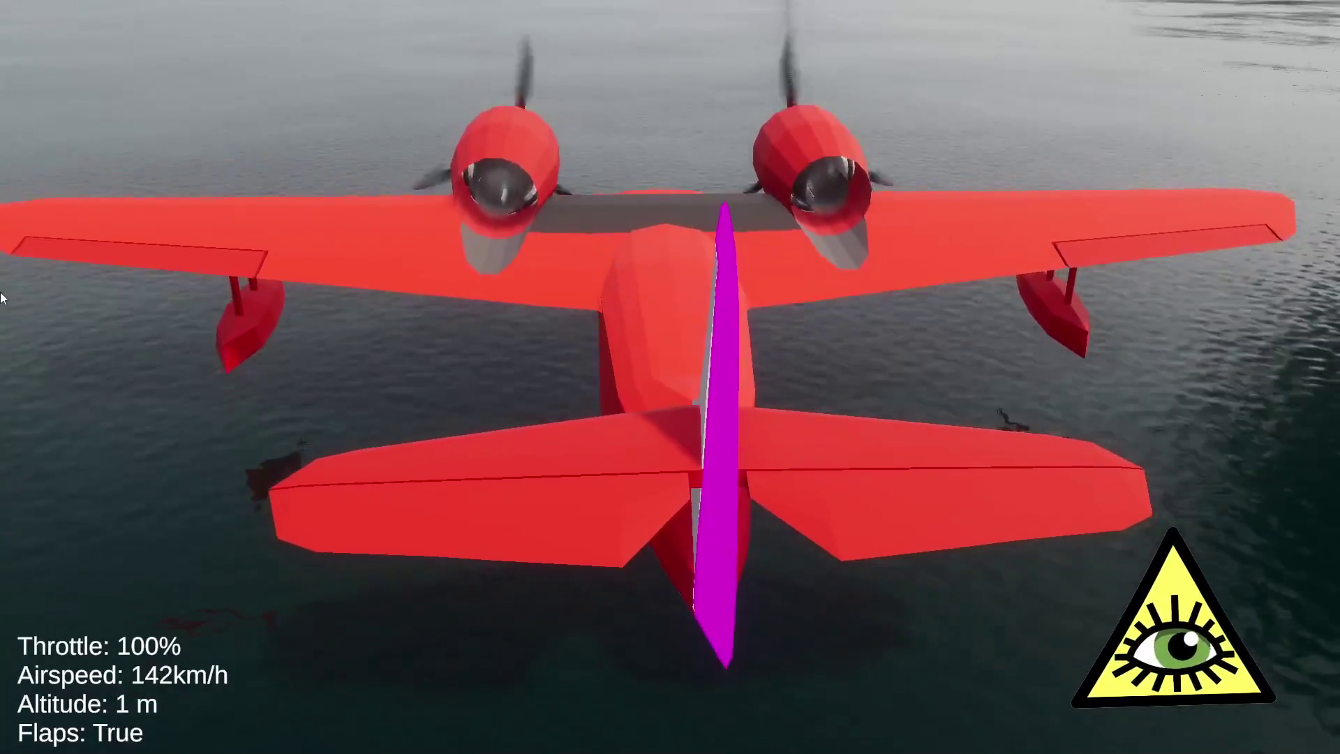
pyautogui.moveTo(27, 296)
pyautogui.mouseDown()
pyautogui.moveTo(71, 274)
pyautogui.moveTo(104, 353)
pyautogui.mouseUp()
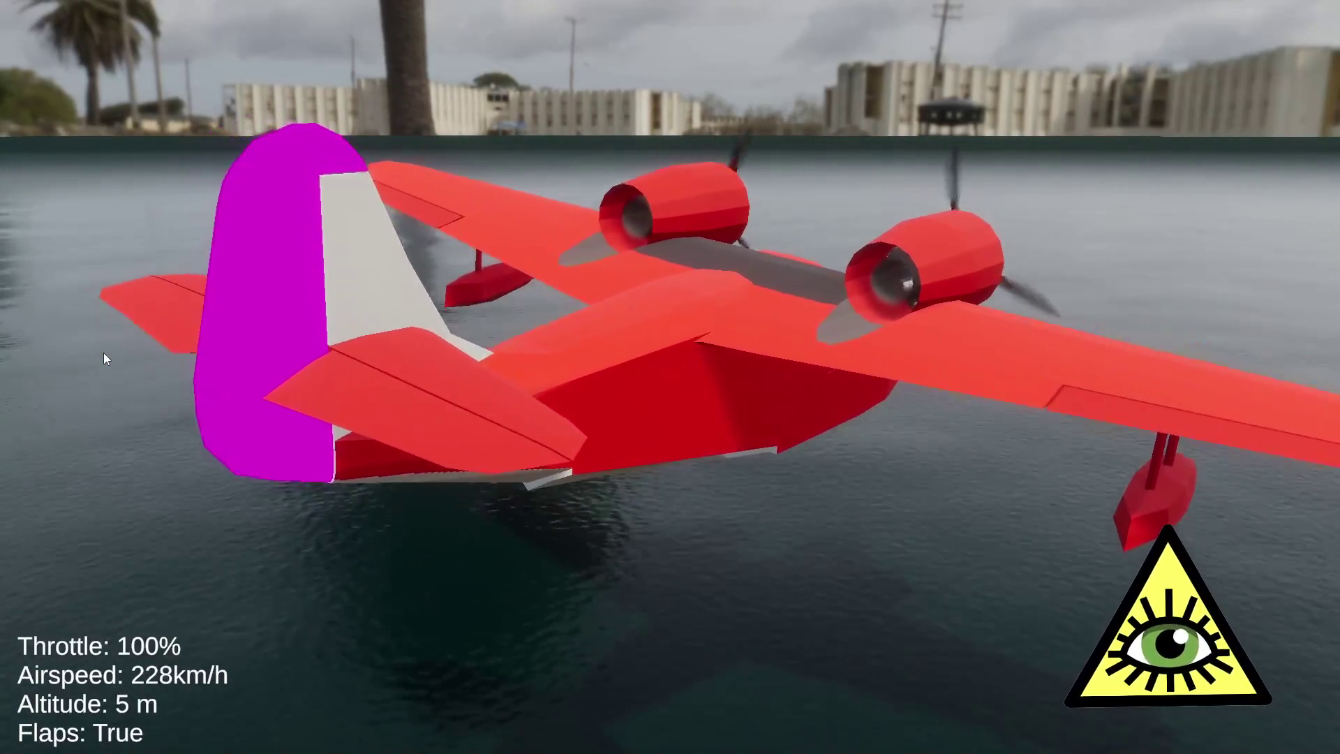
pyautogui.moveTo(103, 354)
pyautogui.mouseDown()
pyautogui.moveTo(2, 254)
pyautogui.moveTo(42, 279)
pyautogui.moveTo(419, 328)
pyautogui.moveTo(292, 322)
pyautogui.mouseUp()
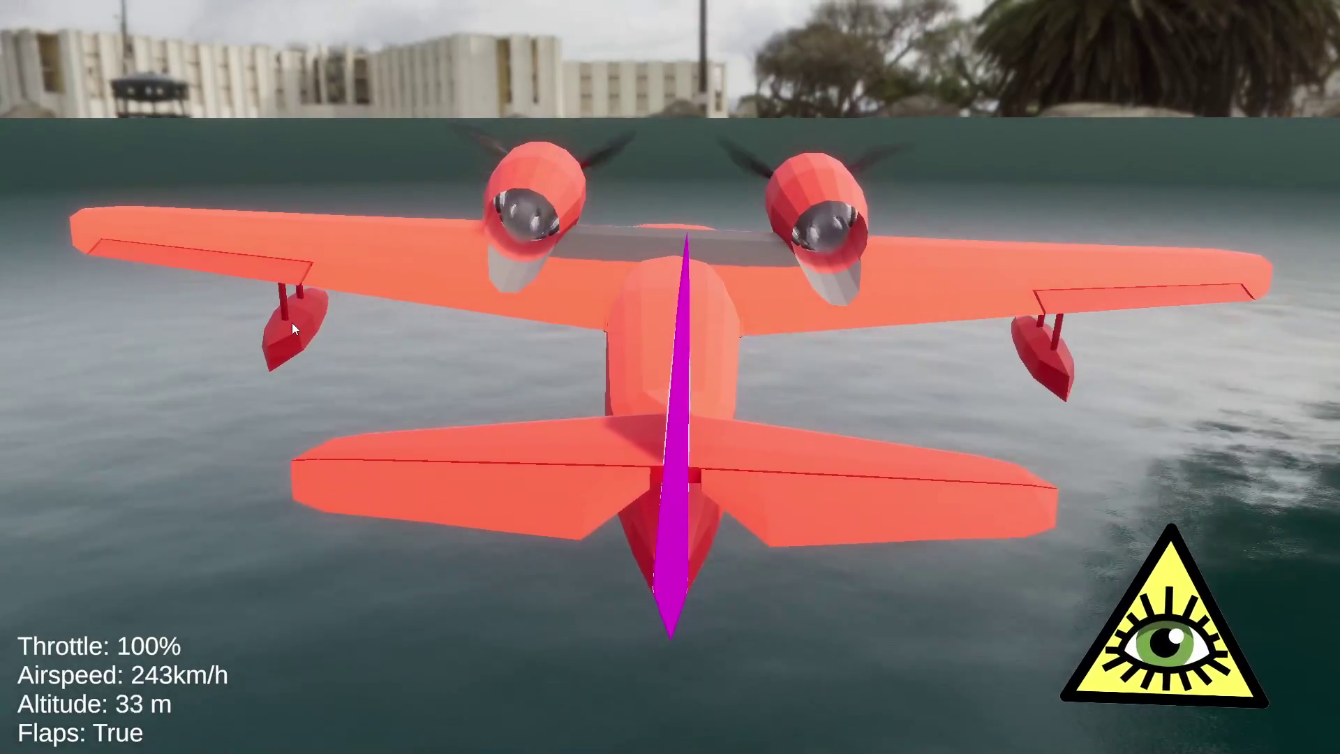
# Ease throttle back to 88% while climbing past 300 m, then exit play mode
pyautogui.press('ctrl')
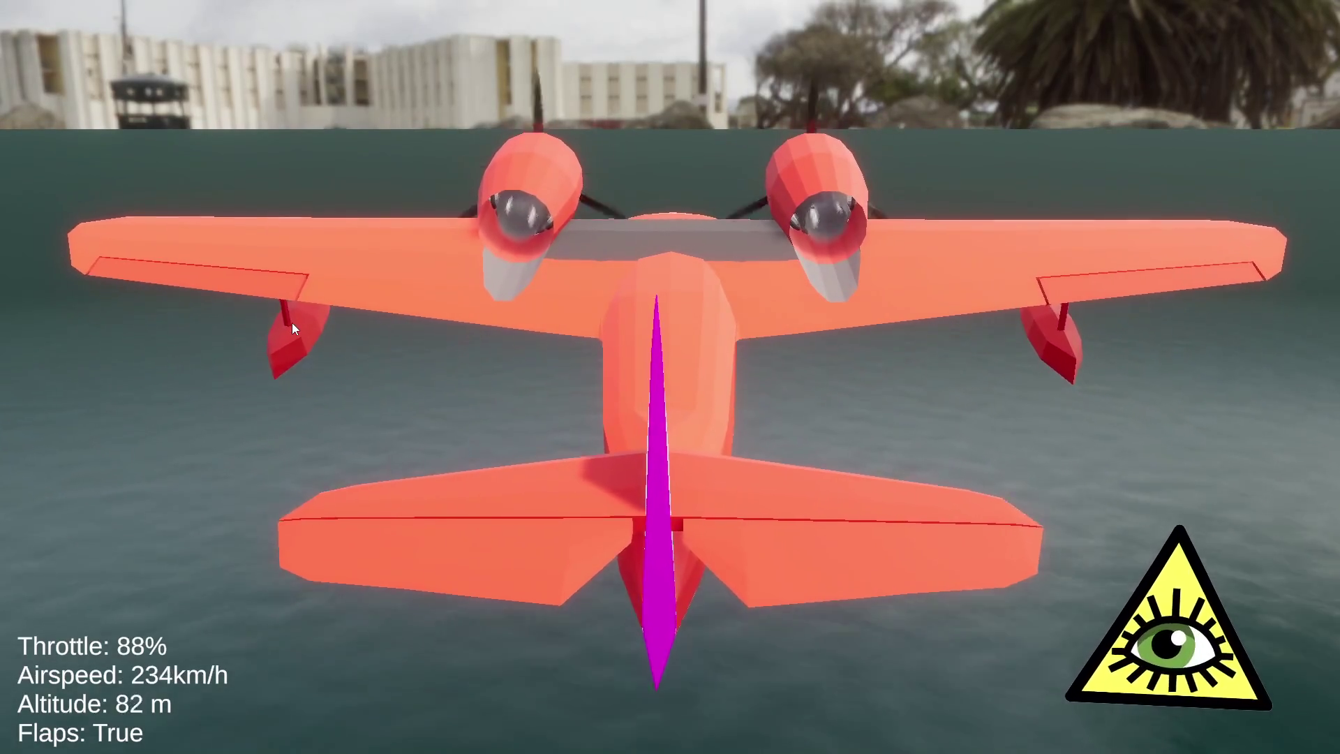
pyautogui.moveTo(292, 323)
pyautogui.mouseDown()
pyautogui.moveTo(452, 634)
pyautogui.moveTo(462, 518)
pyautogui.moveTo(230, 325)
pyautogui.moveTo(376, 263)
pyautogui.moveTo(356, 363)
pyautogui.moveTo(186, 356)
pyautogui.moveTo(61, 330)
pyautogui.moveTo(1, 216)
pyautogui.moveTo(2, 143)
pyautogui.moveTo(164, 124)
pyautogui.moveTo(50, 230)
pyautogui.moveTo(291, 135)
pyautogui.moveTo(492, 173)
pyautogui.moveTo(526, 235)
pyautogui.moveTo(389, 204)
pyautogui.mouseUp()
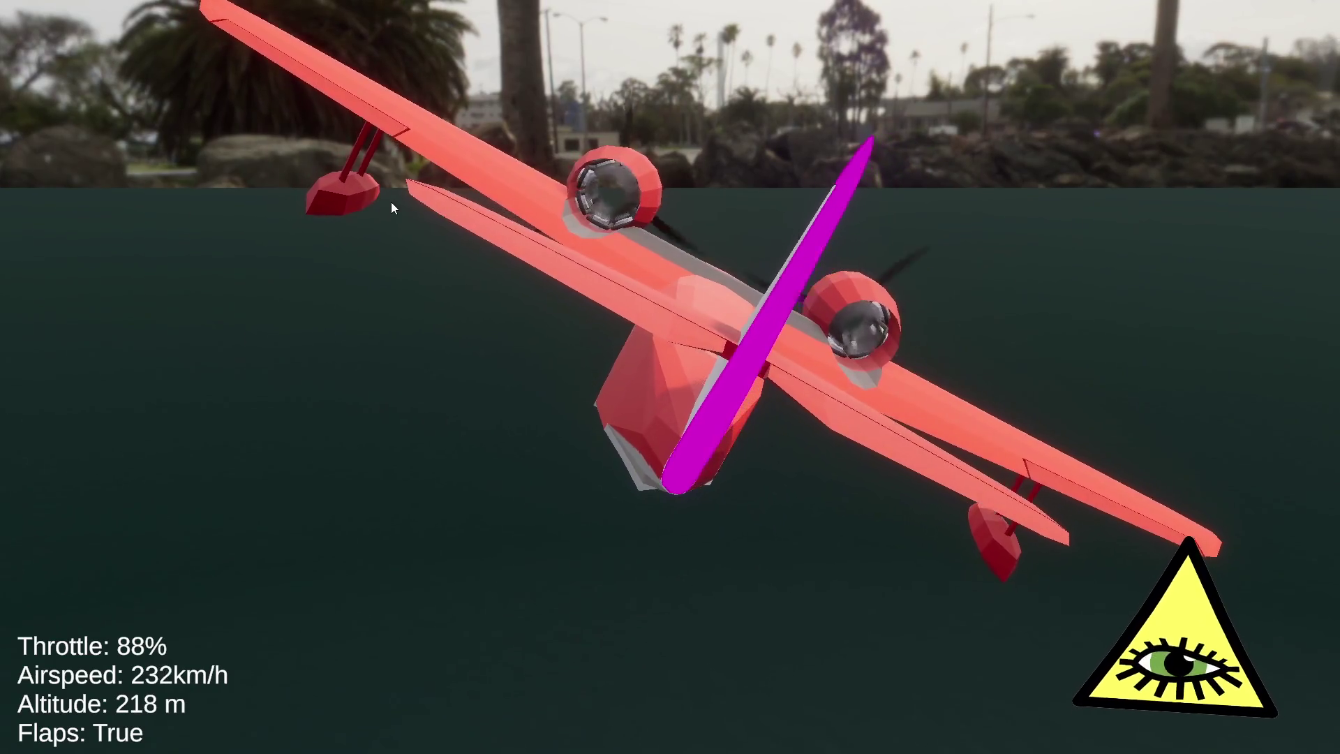
pyautogui.moveTo(391, 203)
pyautogui.mouseDown()
pyautogui.moveTo(997, 177)
pyautogui.moveTo(274, 139)
pyautogui.moveTo(300, 261)
pyautogui.moveTo(198, 233)
pyautogui.moveTo(194, 192)
pyautogui.moveTo(5, 208)
pyautogui.moveTo(294, 271)
pyautogui.mouseUp()
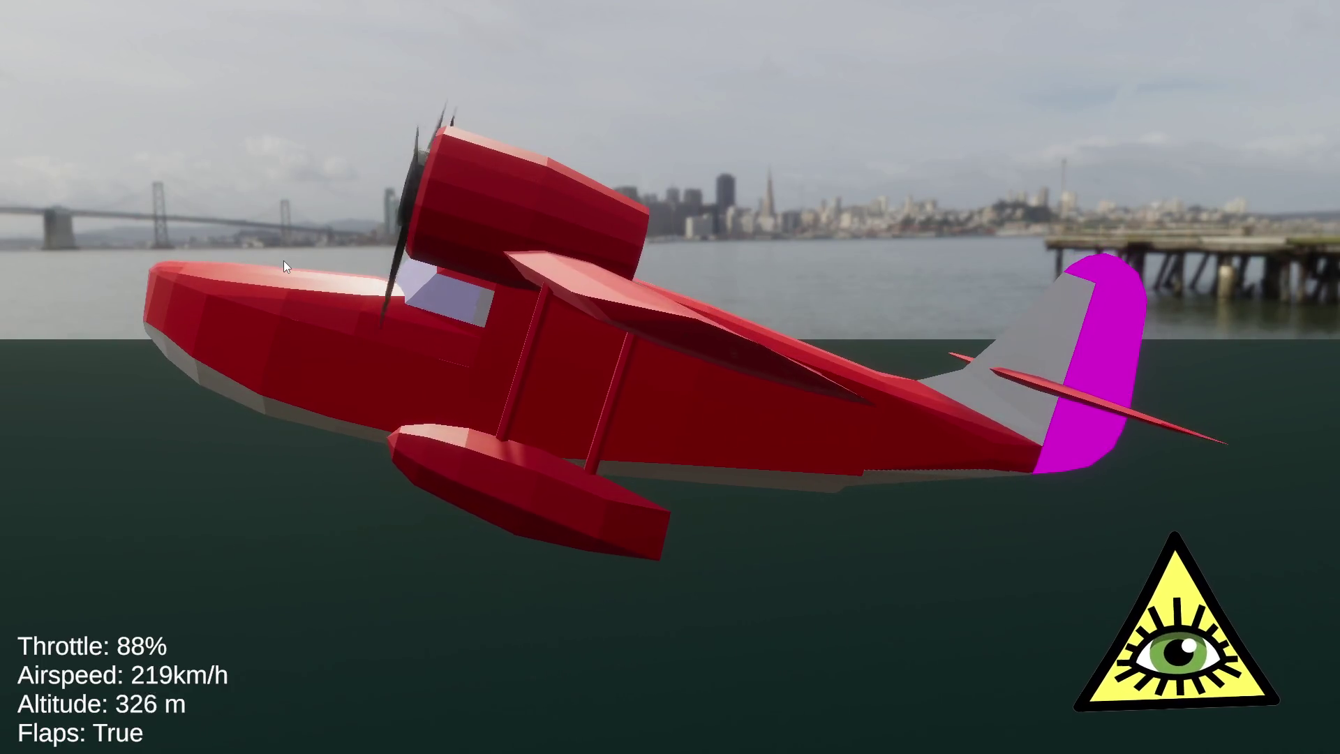
pyautogui.hotkey('ctrl', 'p')
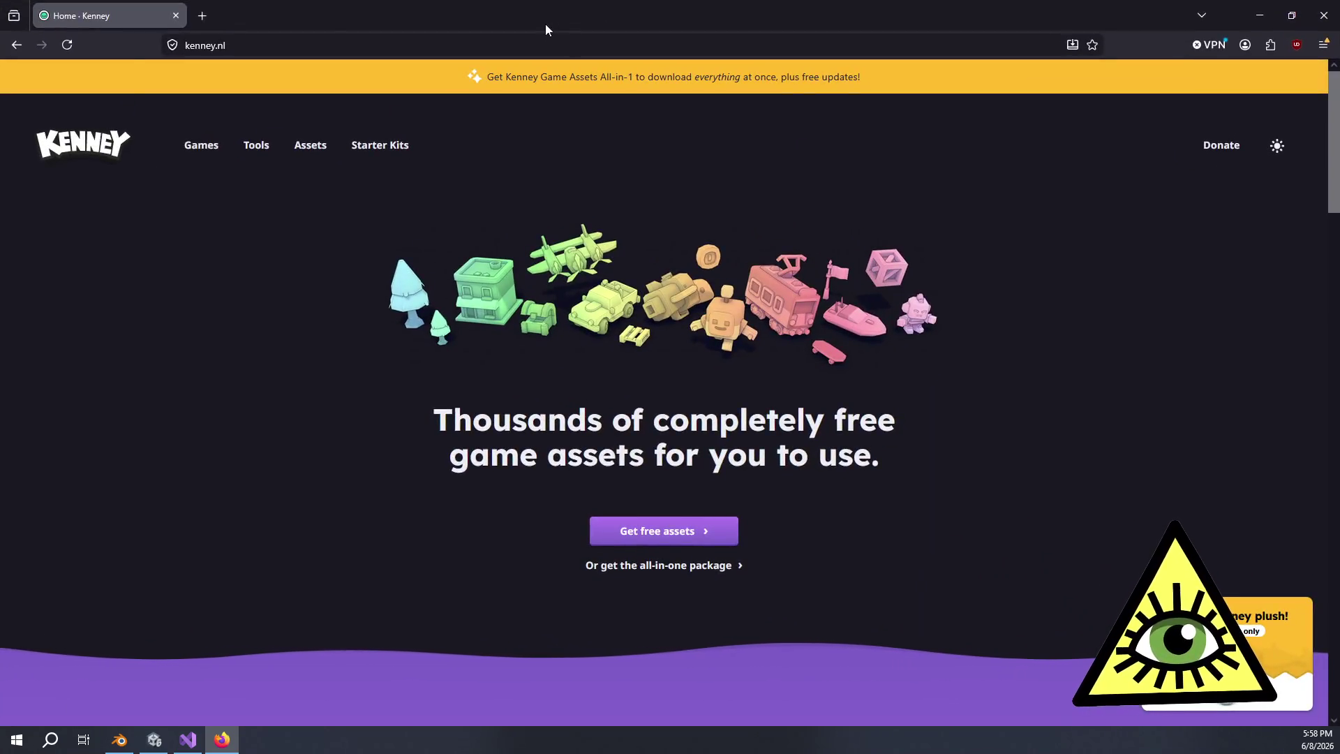
# Bring Firefox over the editor and scroll down the kenney.nl home page
pyautogui.moveTo(545, 30)
pyautogui.mouseDown()
pyautogui.moveTo(564, 49)
pyautogui.moveTo(593, 34)
pyautogui.mouseUp()
pyautogui.click(592, 46)
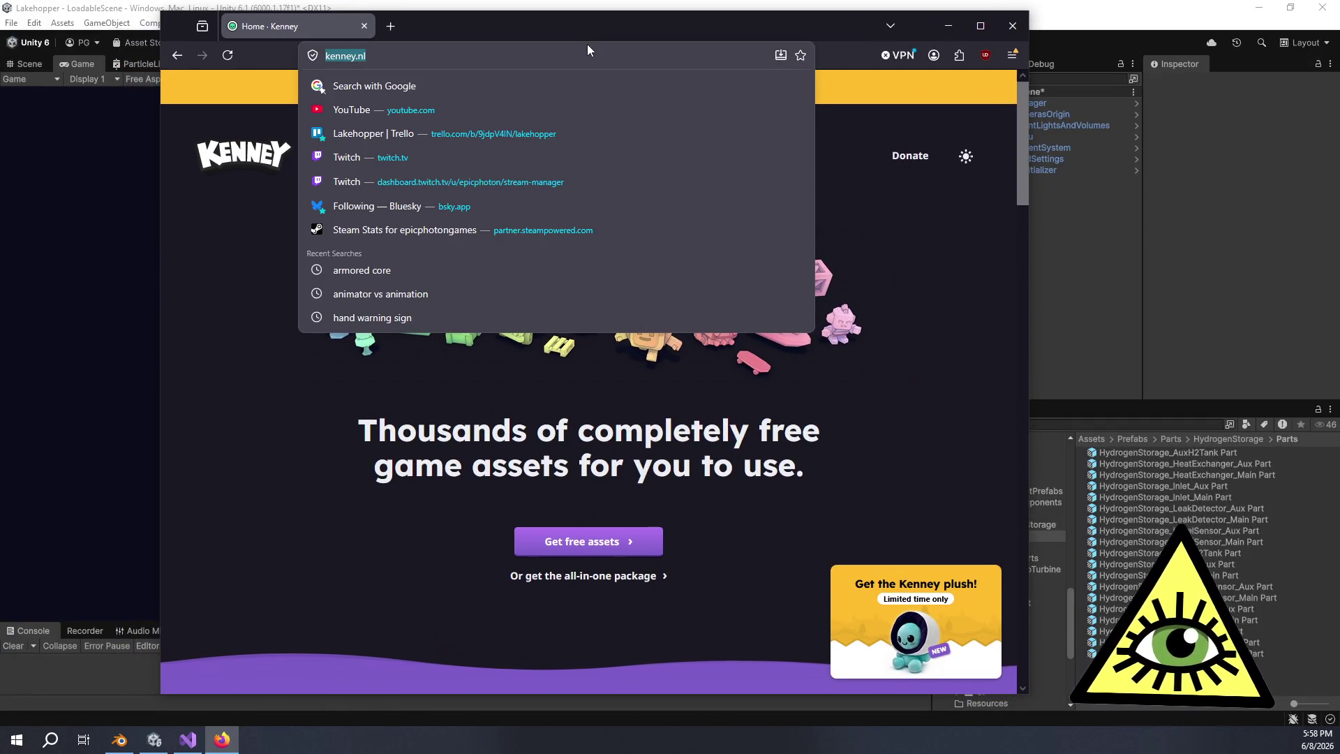
pyautogui.click(971, 257)
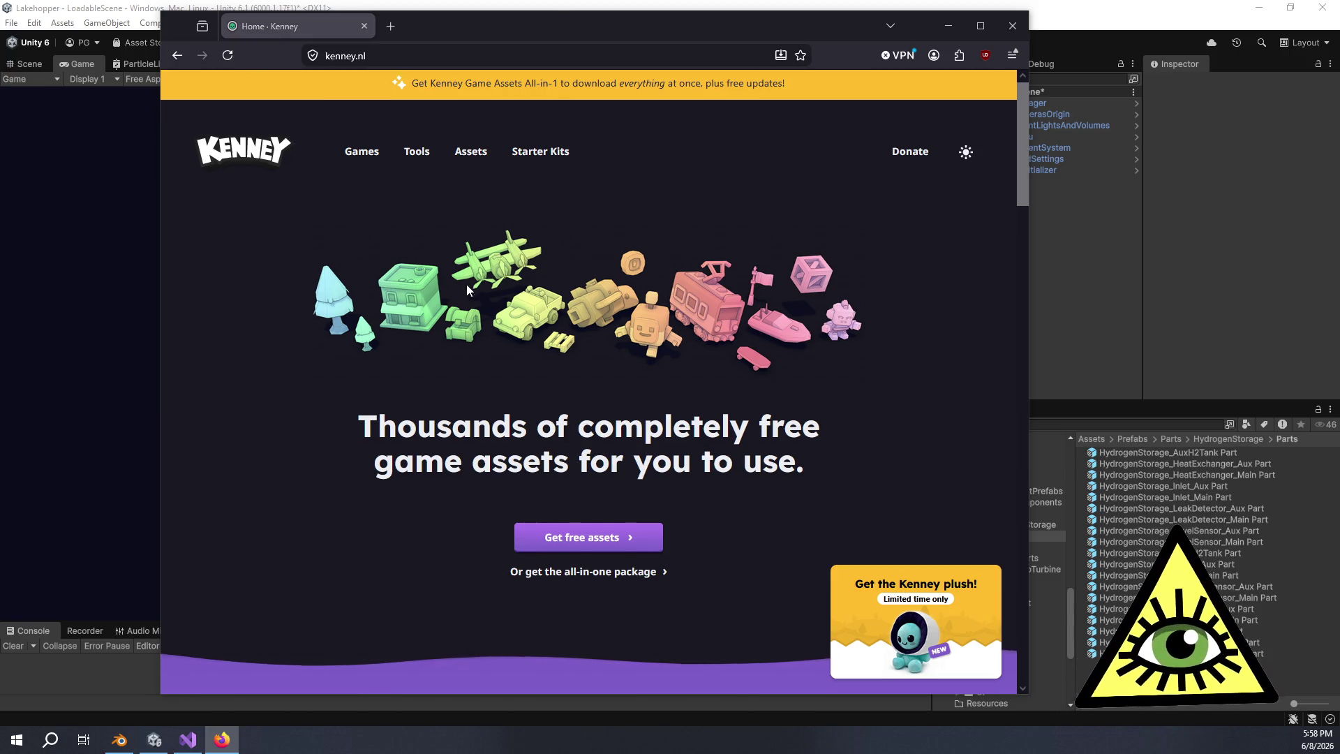
pyautogui.scroll(-10, 472, 282)
pyautogui.scroll(-3, 471, 276)
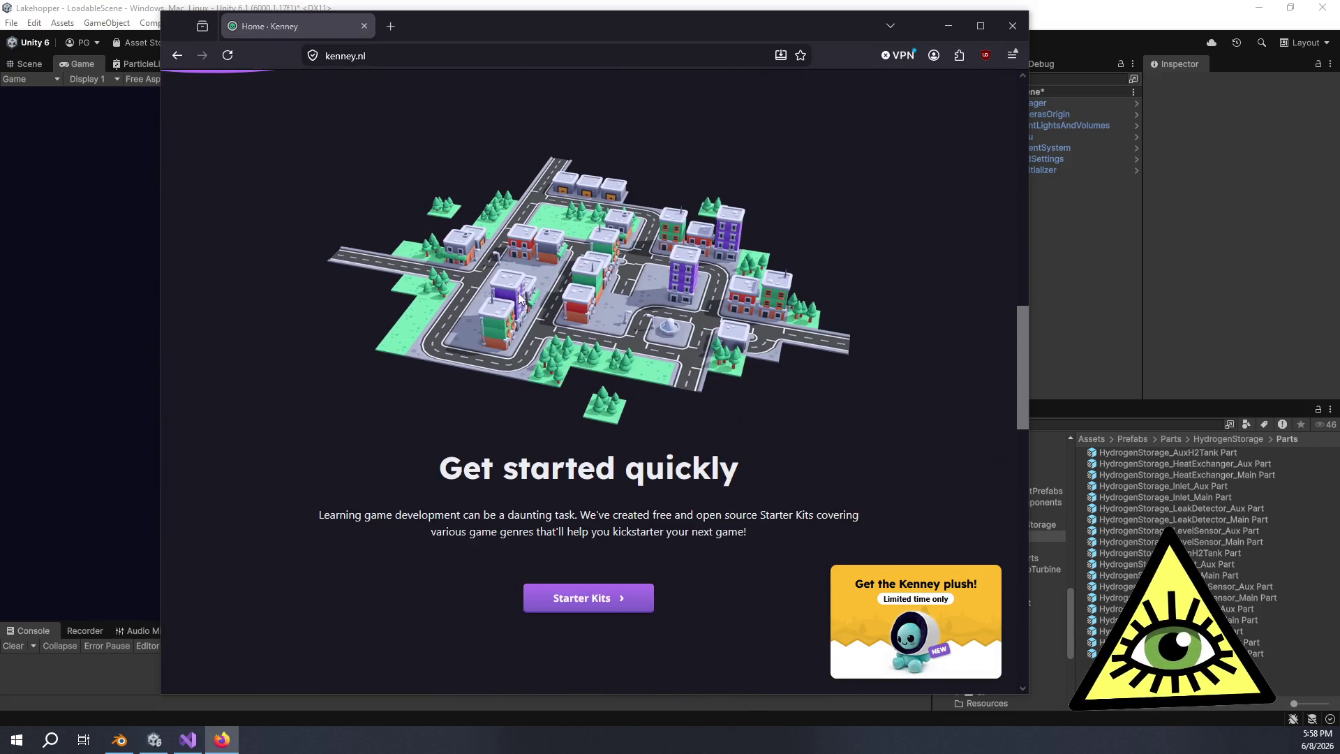
pyautogui.scroll(-10, 552, 297)
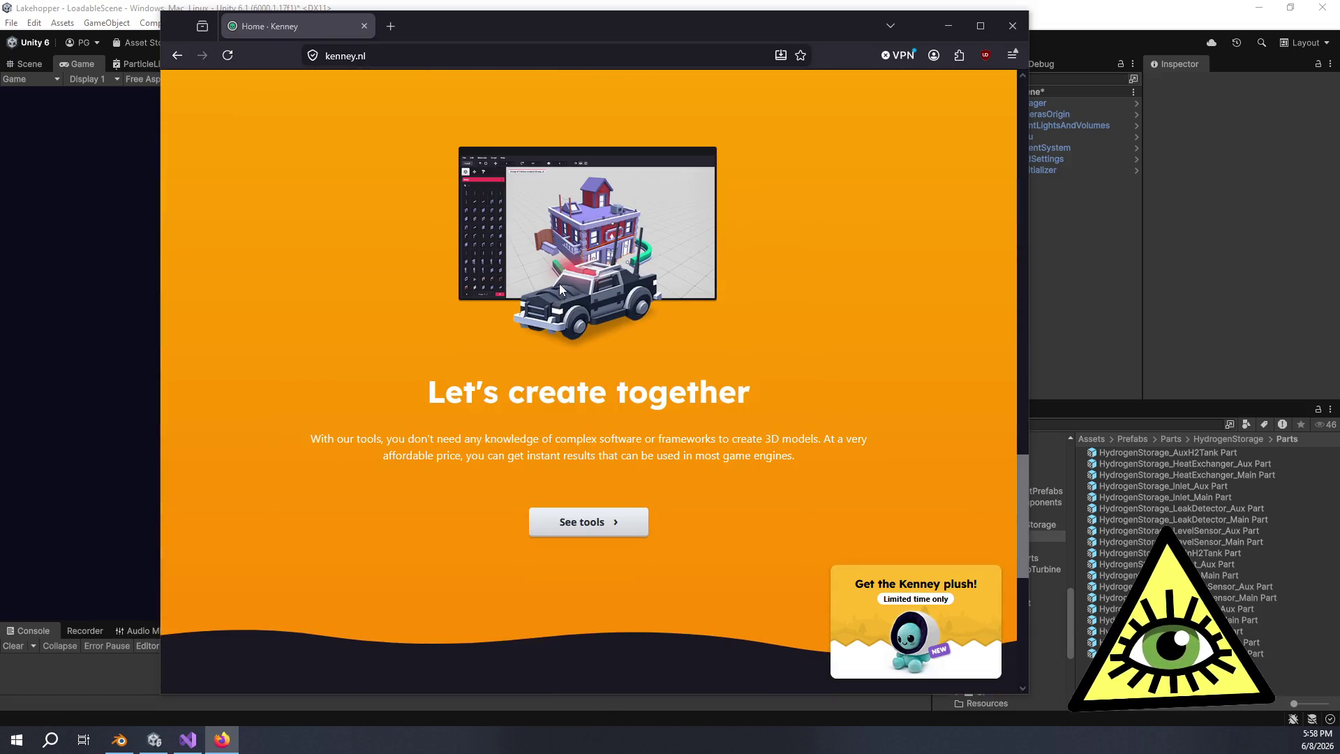
pyautogui.scroll(-5, 664, 369)
# Scroll back to the top of kenney.nl and open the Assets catalog
pyautogui.scroll(15, 680, 334)
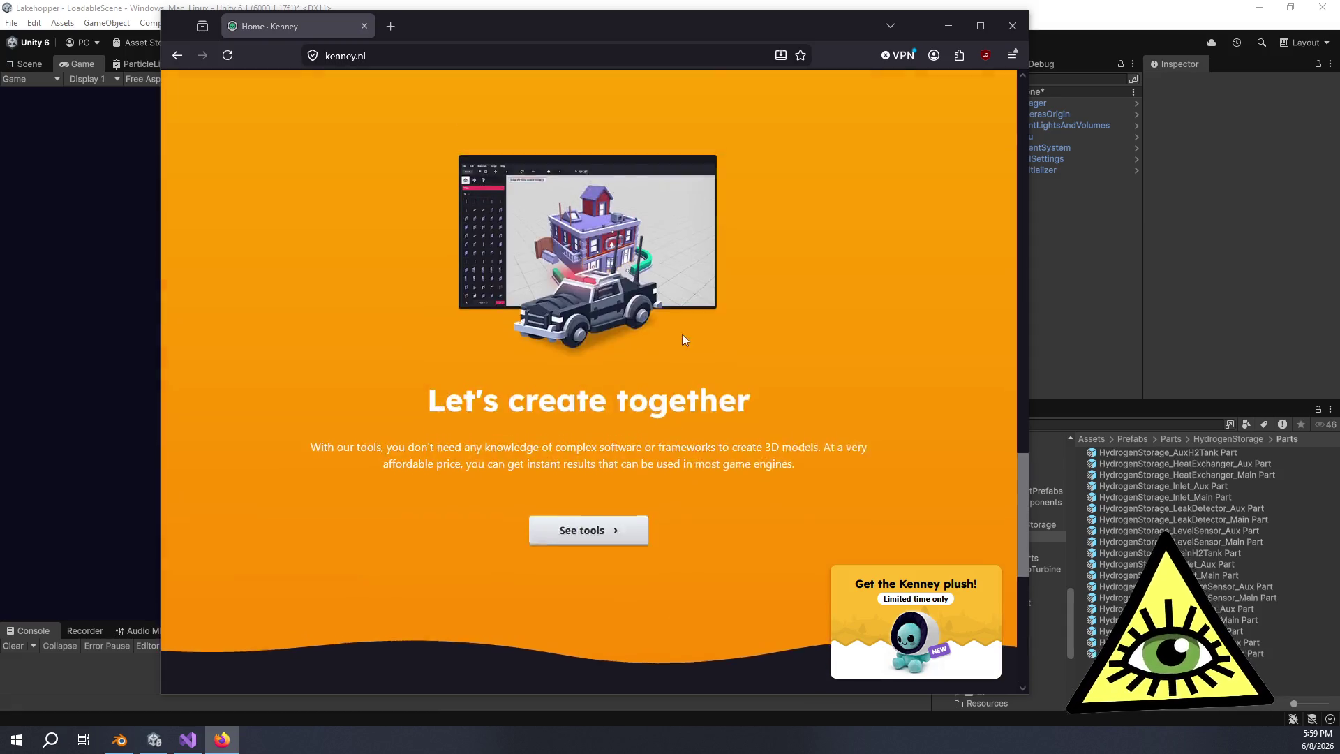
pyautogui.scroll(5, 665, 319)
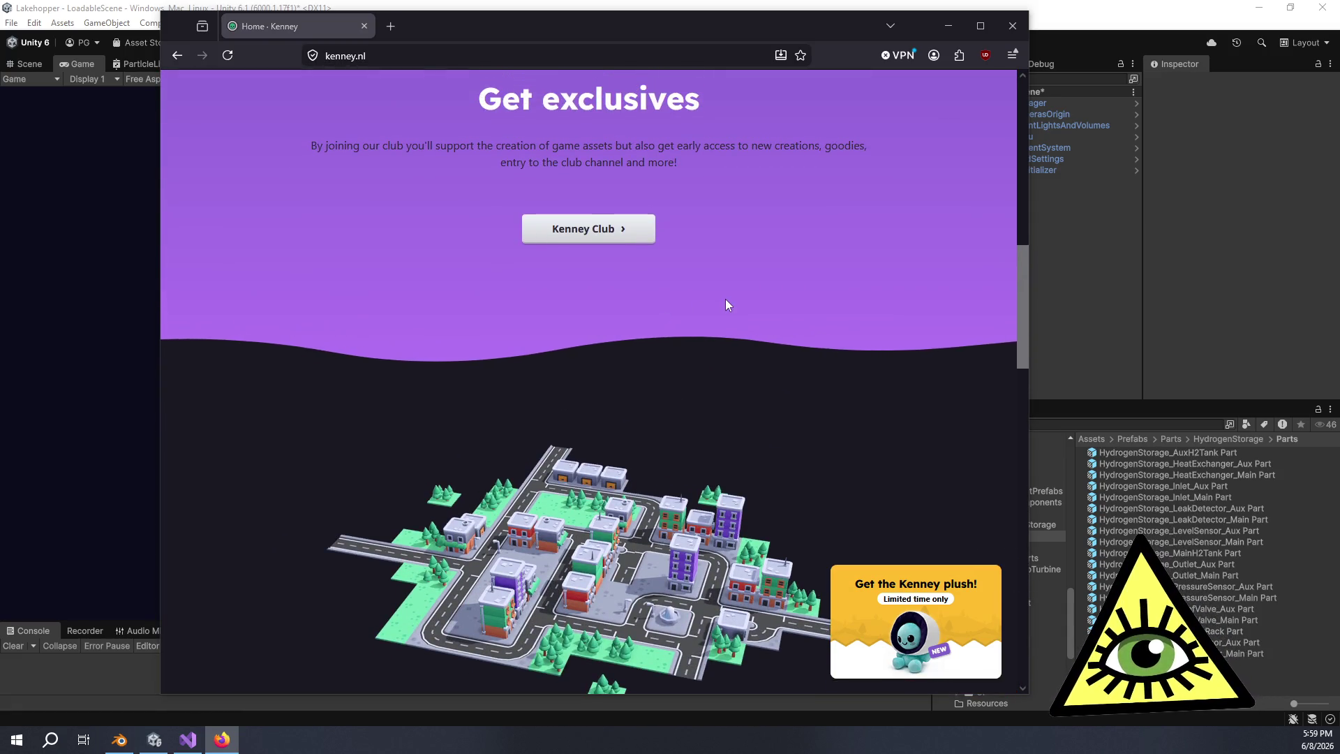
pyautogui.scroll(4, 726, 303)
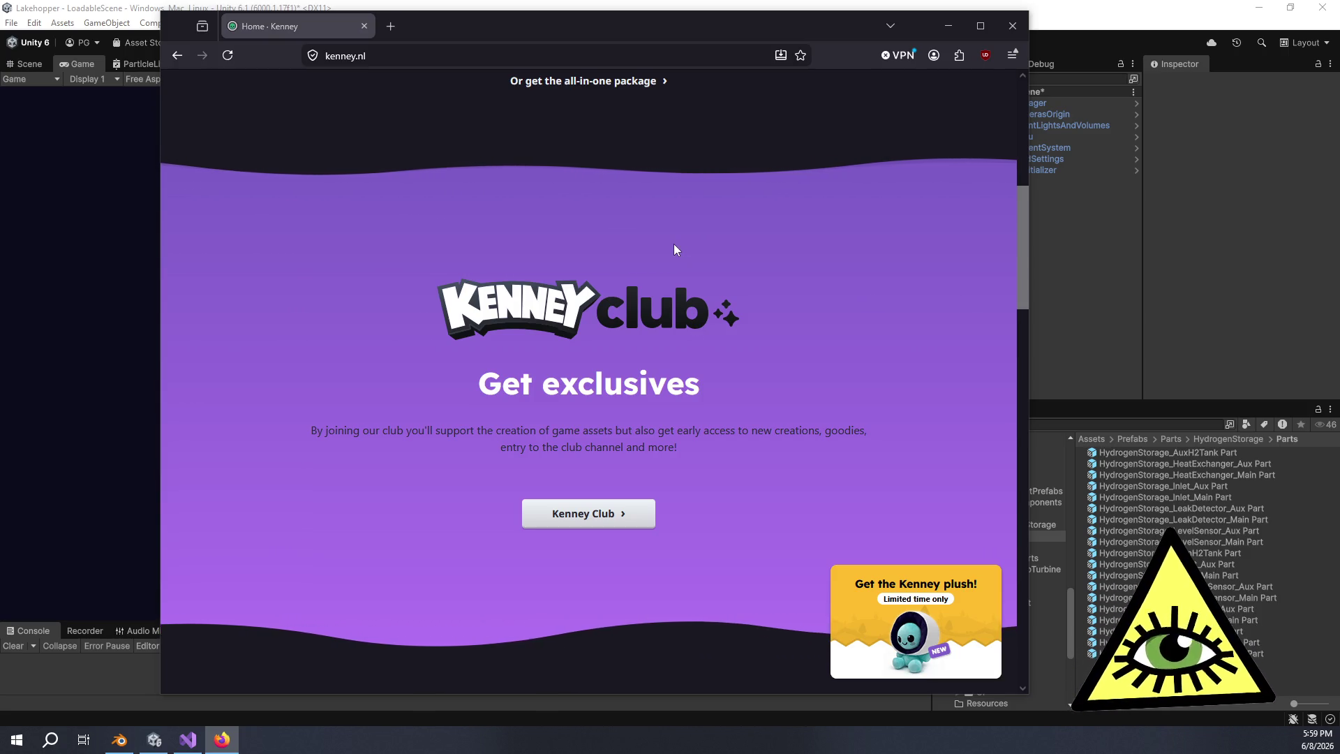
pyautogui.scroll(2, 551, 230)
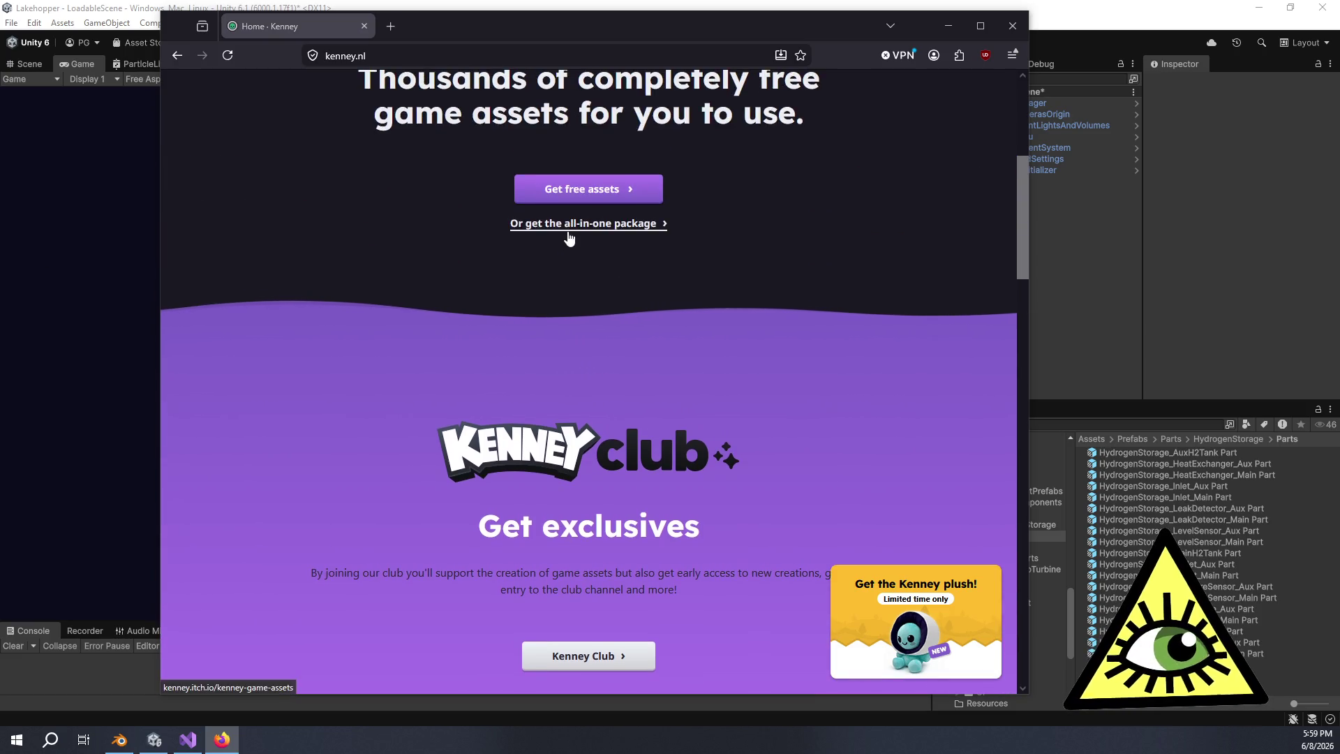
pyautogui.scroll(3, 566, 238)
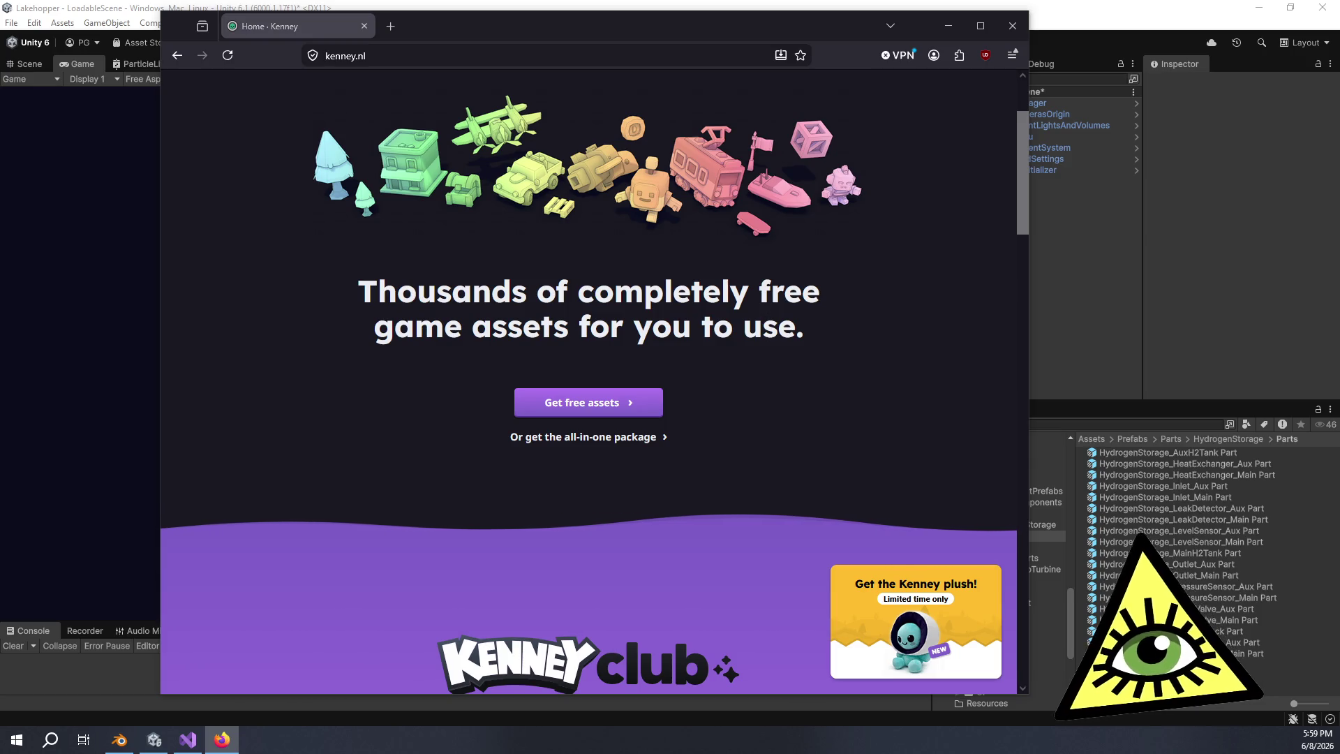
pyautogui.scroll(2, 841, 321)
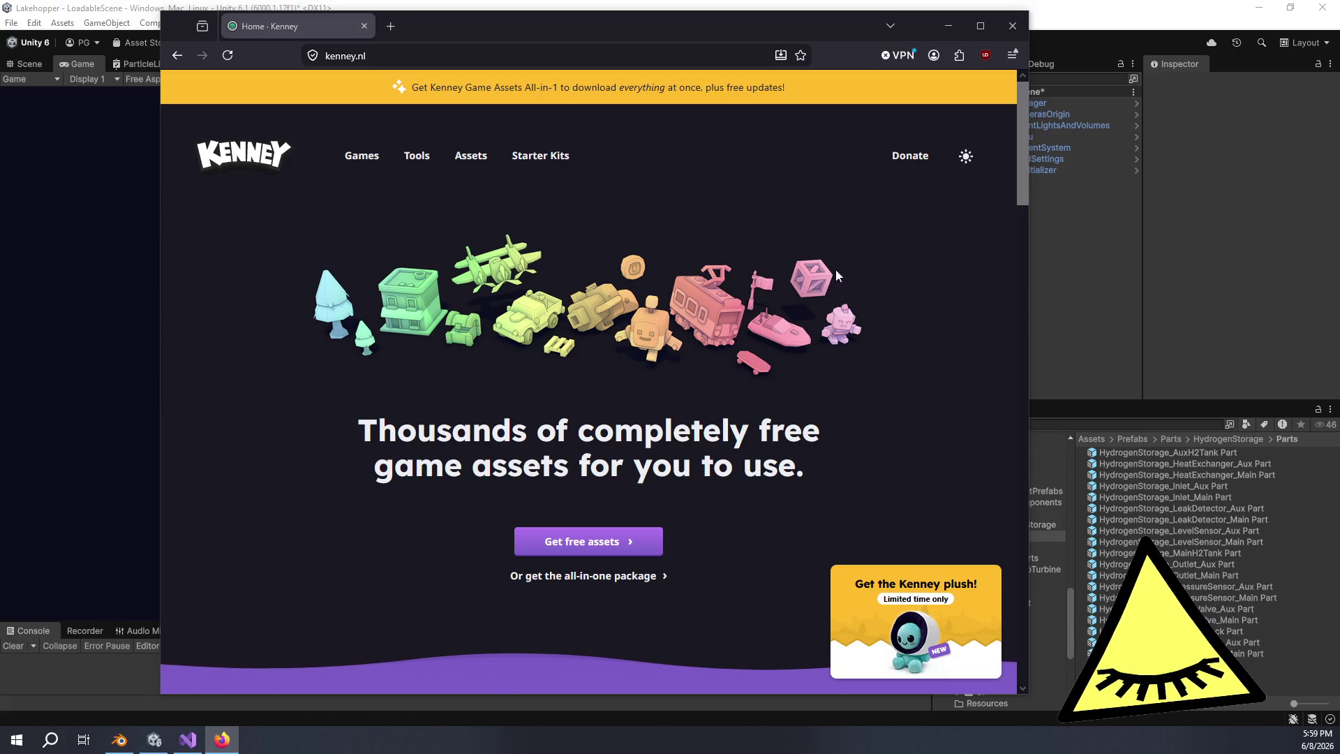
pyautogui.click(478, 170)
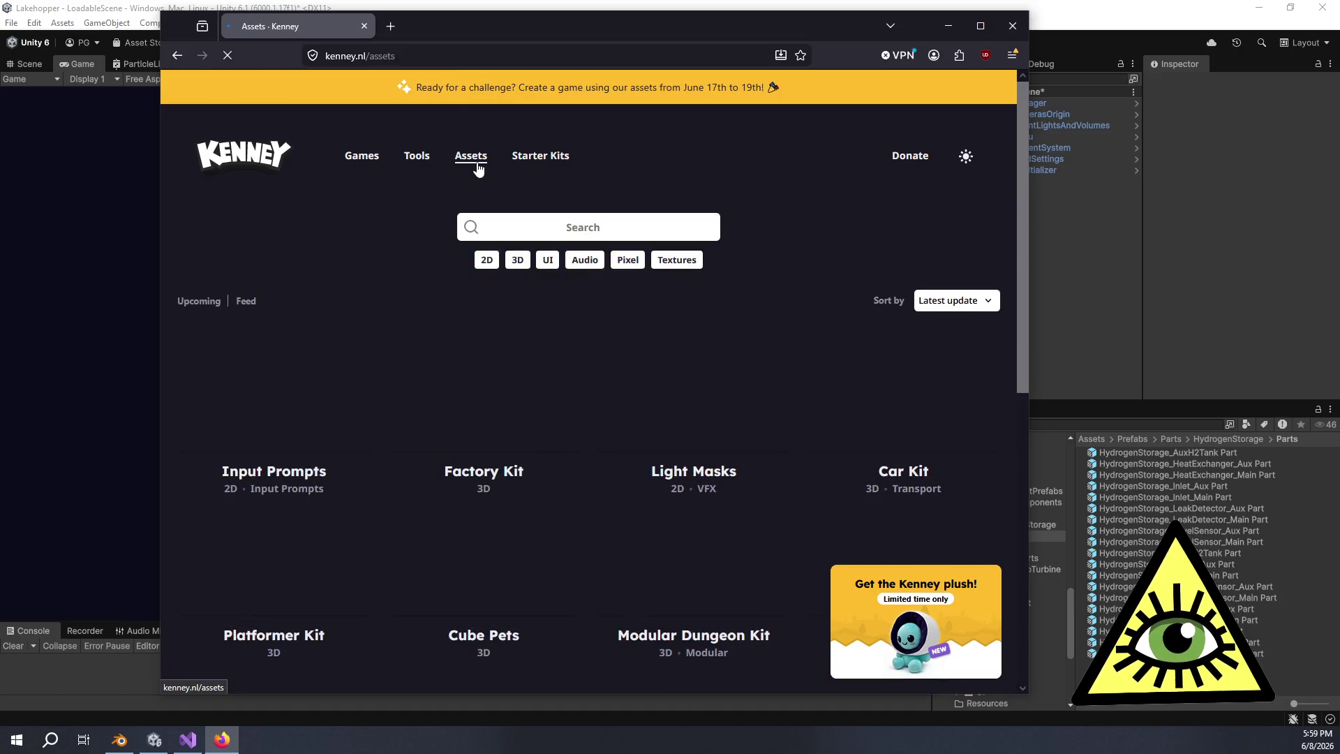
# Browse Kenney's Games, Assets and Starter Kits pages, then open the Match-3 kit's GitHub repo
pyautogui.scroll(-1, 372, 280)
pyautogui.scroll(1, 391, 188)
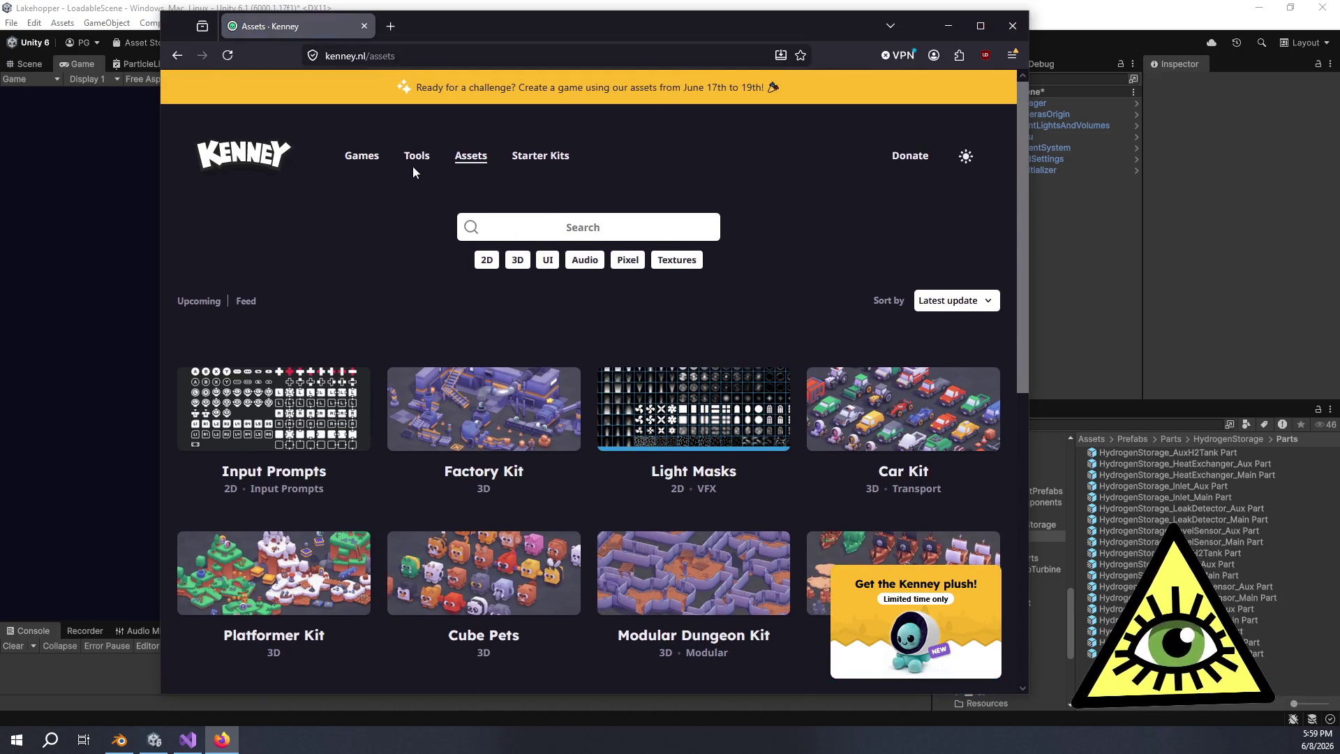
pyautogui.click(374, 159)
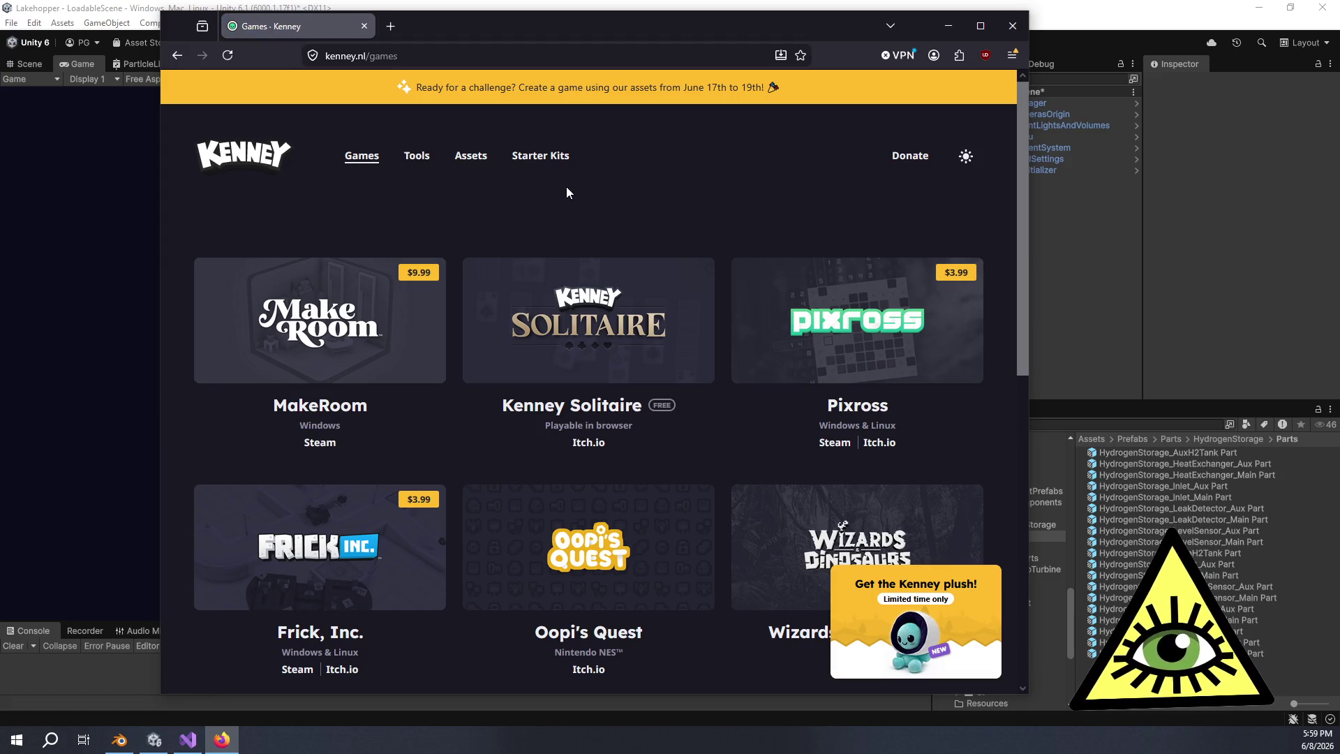
pyautogui.click(470, 159)
pyautogui.click(546, 159)
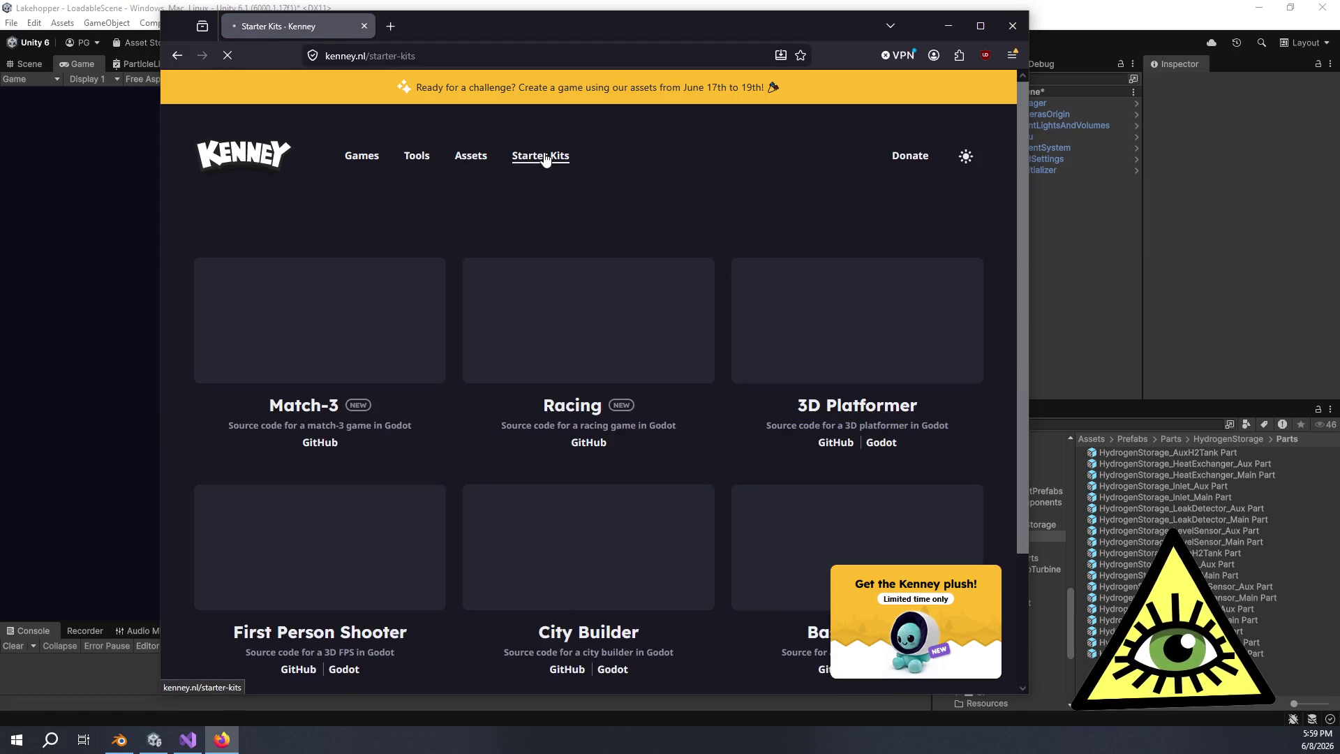
pyautogui.scroll(-1, 526, 223)
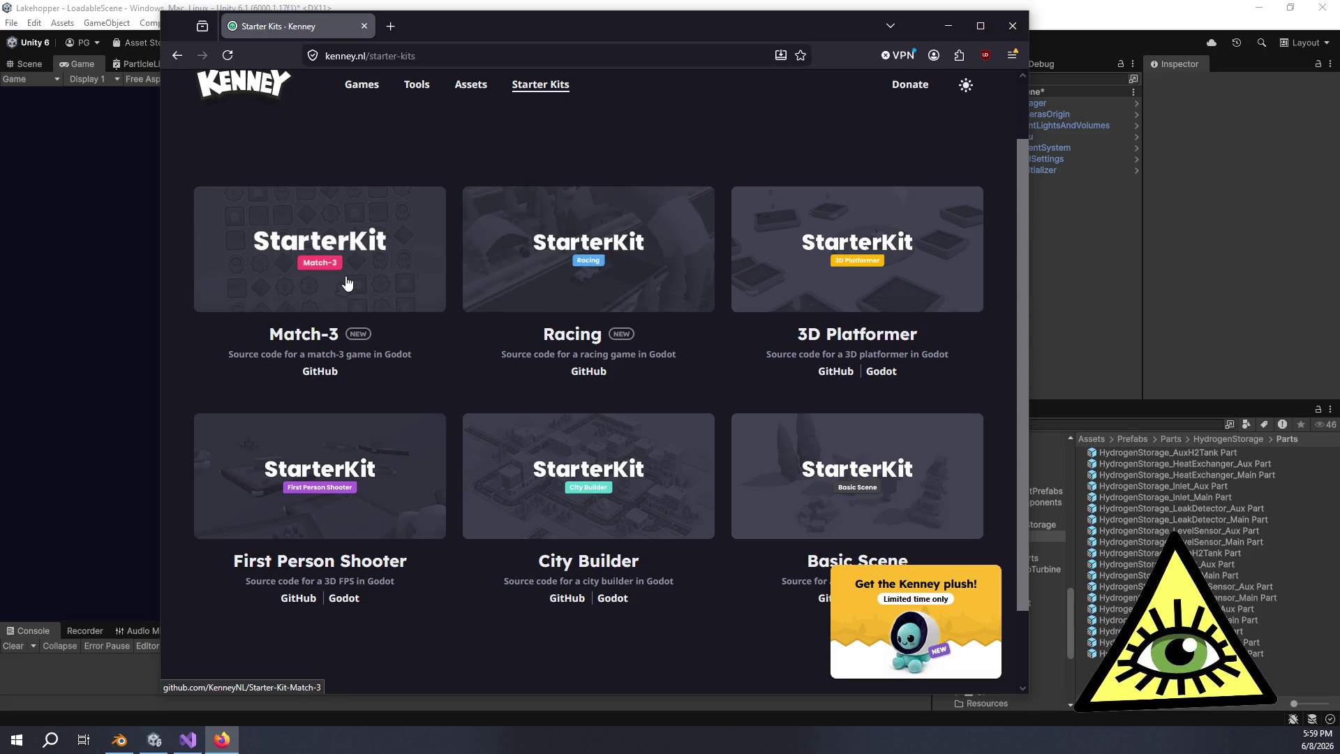
pyautogui.click(449, 23)
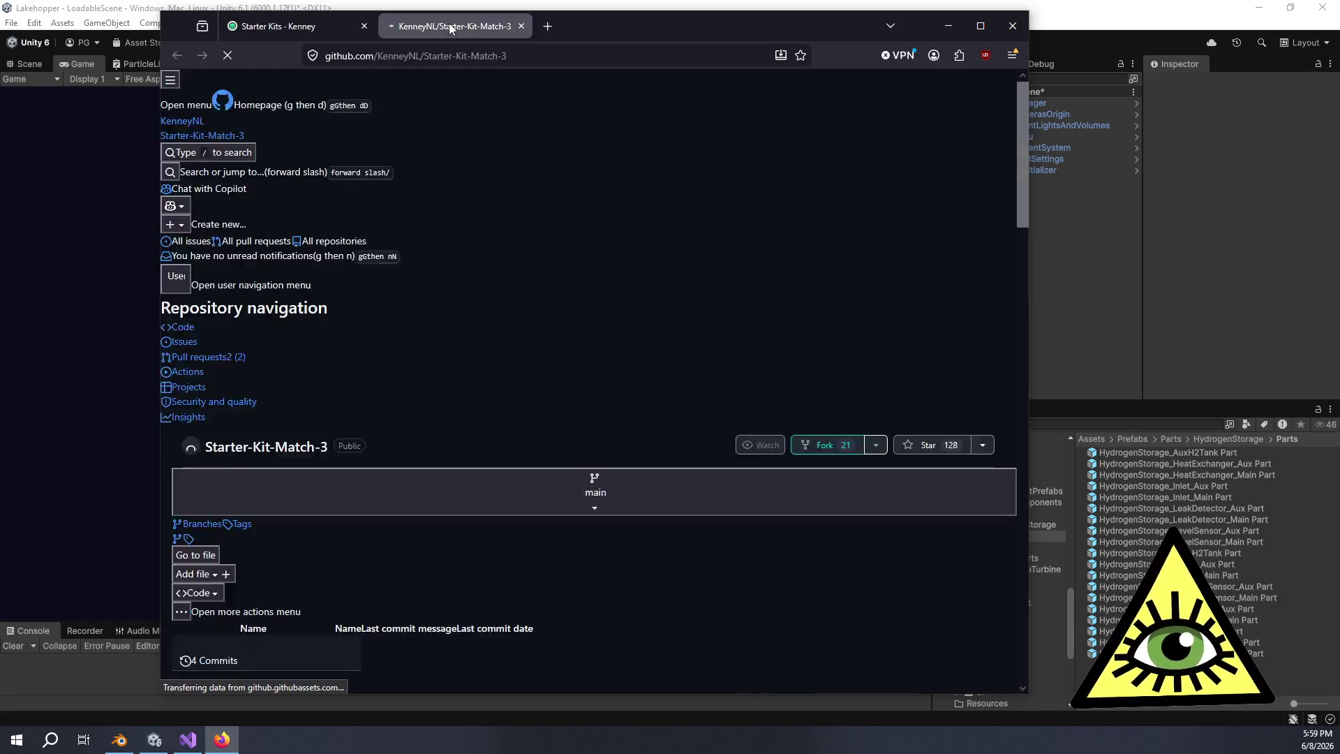
# Scroll down through the Starter-Kit-Match-3 README on GitHub
pyautogui.scroll(-8, 475, 286)
pyautogui.scroll(-3, 472, 299)
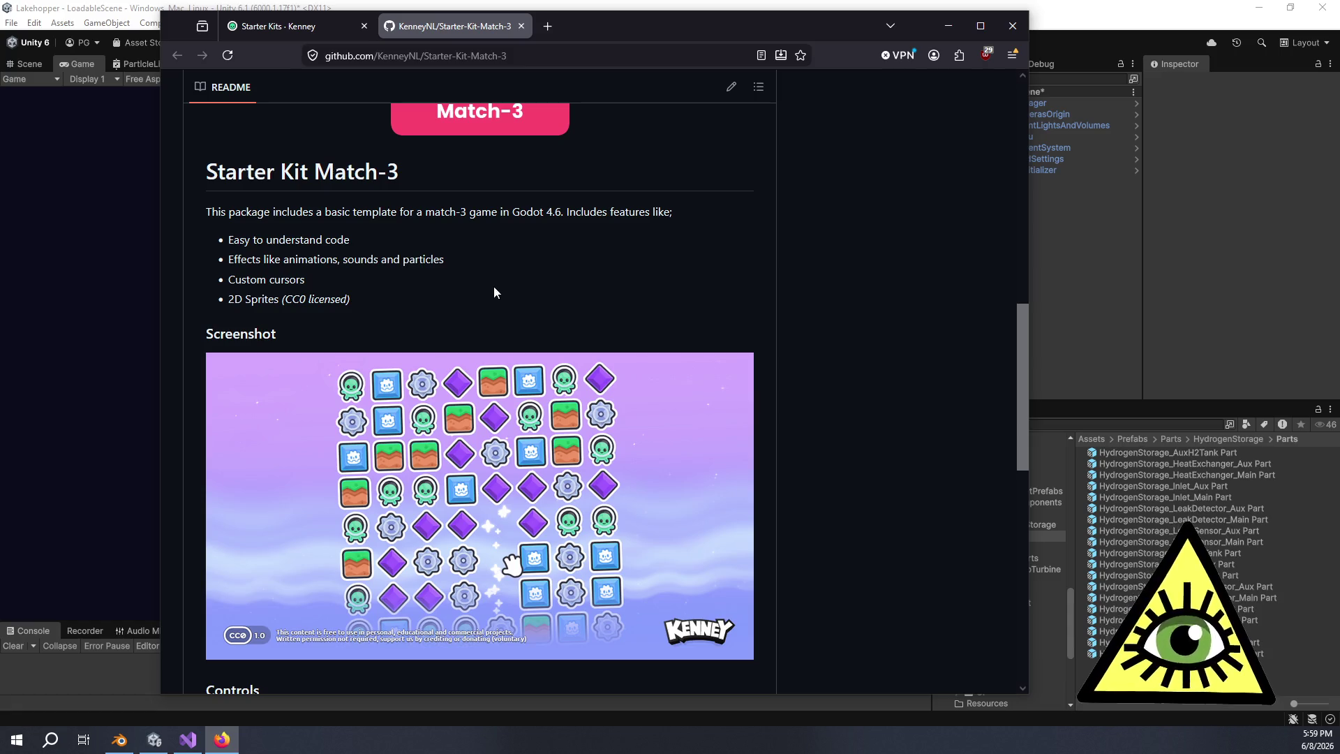
pyautogui.scroll(-1, 391, 299)
# Return to the Kenney Starter Kits tab and open the Games page at kenney.nl/games
pyautogui.click(324, 30)
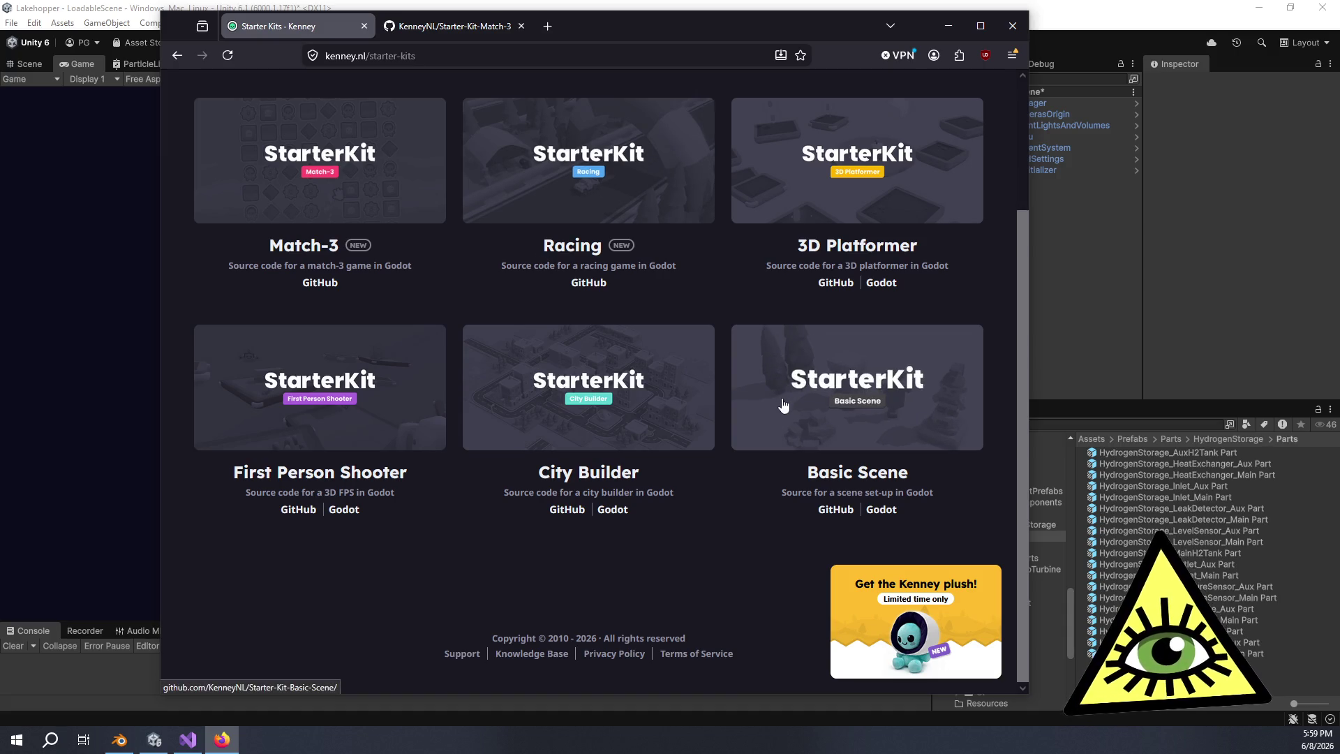
pyautogui.scroll(3, 721, 465)
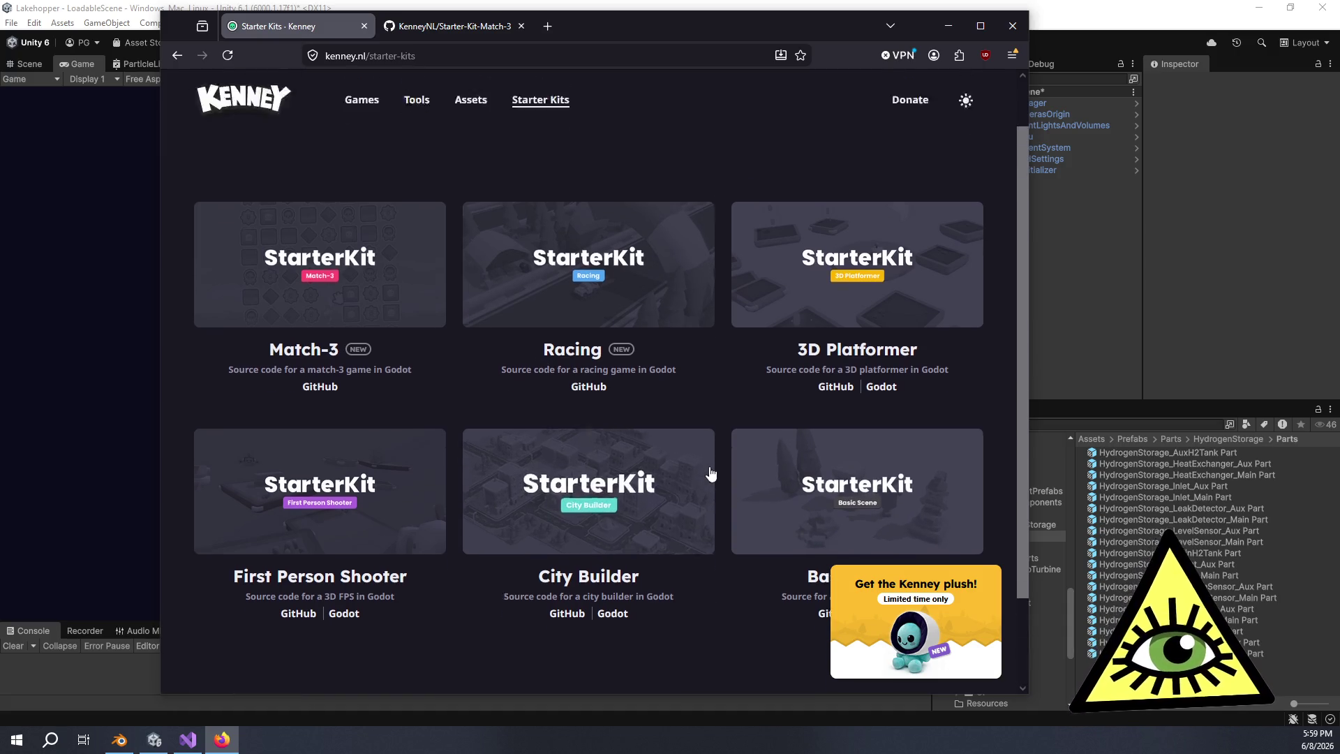
pyautogui.scroll(-3, 700, 441)
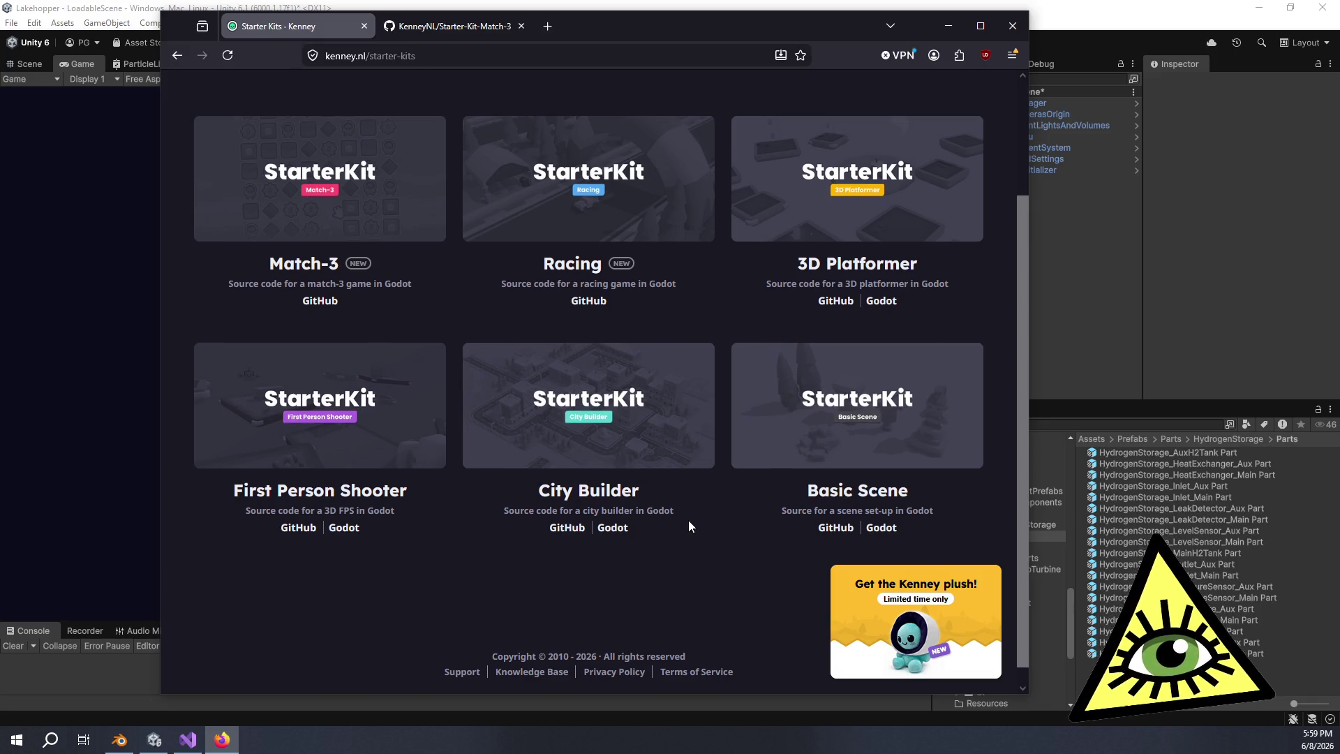
pyautogui.scroll(5, 688, 520)
pyautogui.click(377, 163)
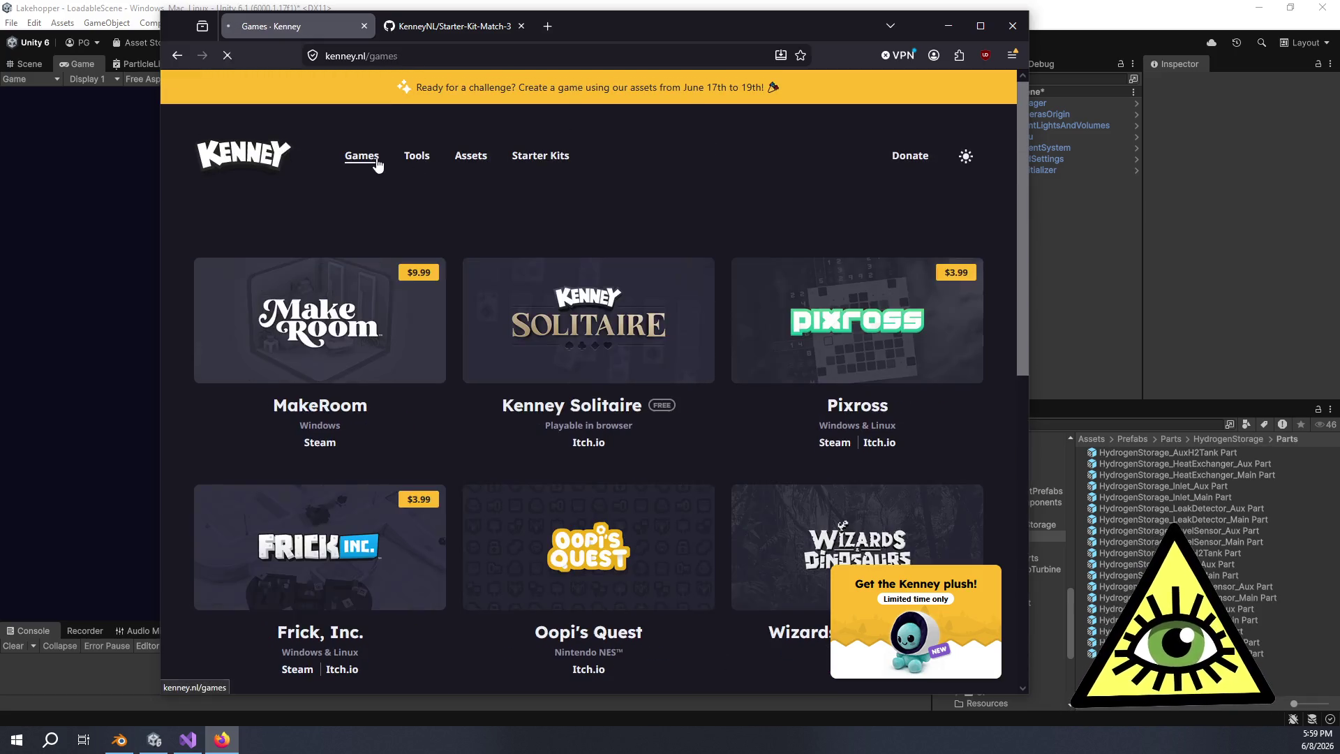
# Open the Kenney Assets catalogue and scroll down through kits like Modular Dungeon Kit and Graveyard Kit
pyautogui.click(464, 162)
pyautogui.scroll(-3, 788, 324)
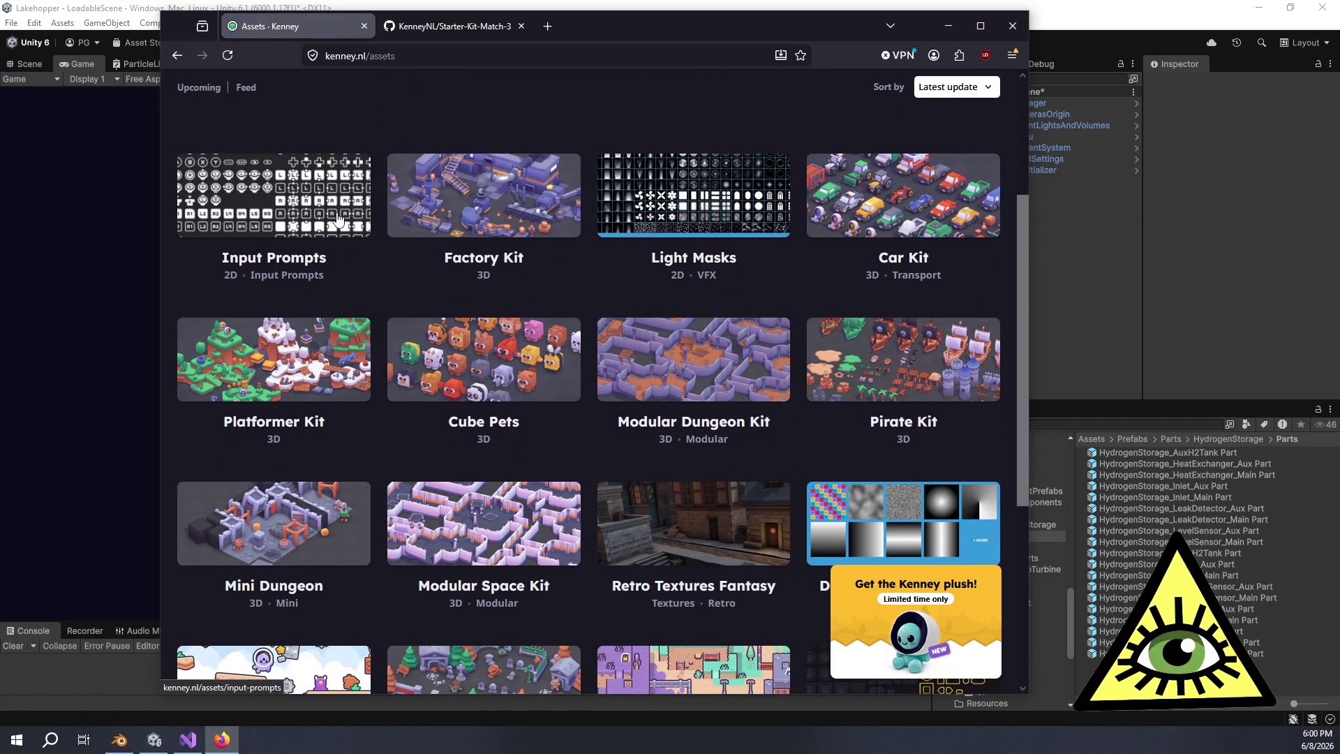
pyautogui.scroll(-1, 431, 274)
pyautogui.scroll(-1, 430, 273)
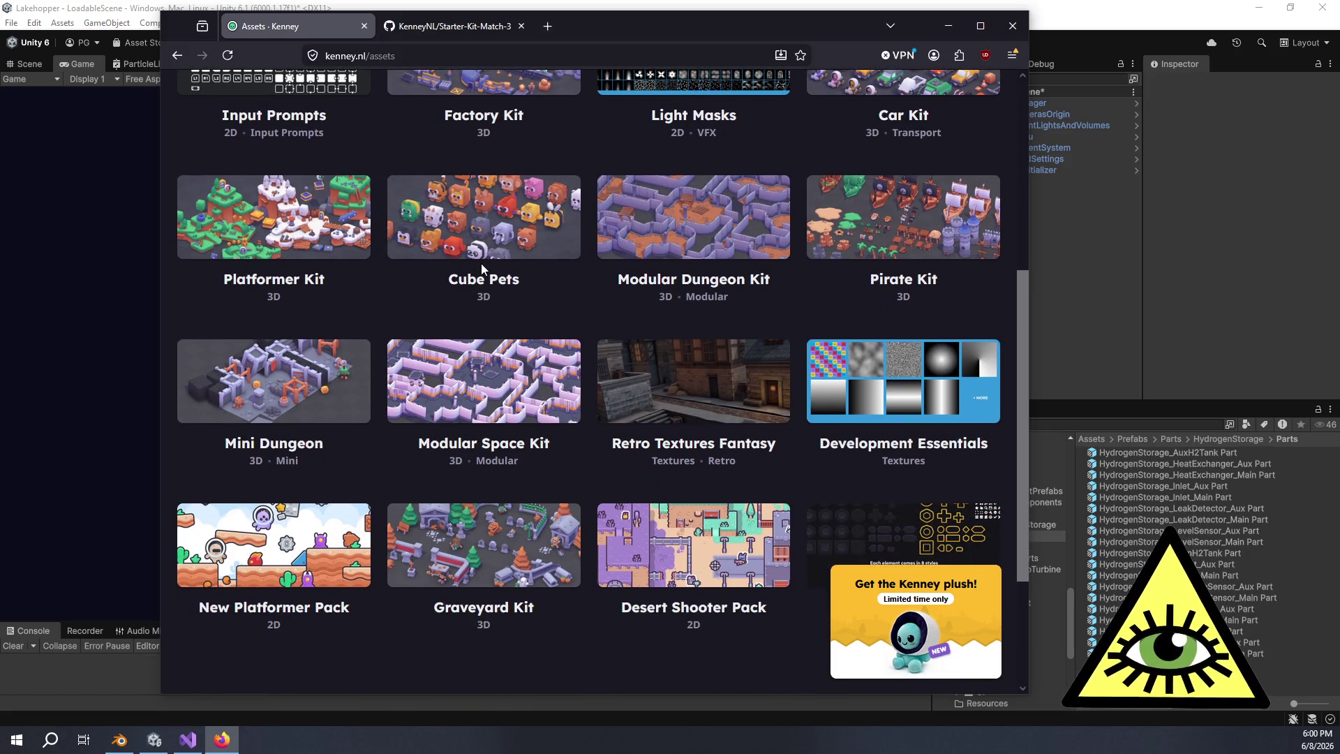
pyautogui.scroll(-1, 510, 283)
pyautogui.scroll(-3, 516, 288)
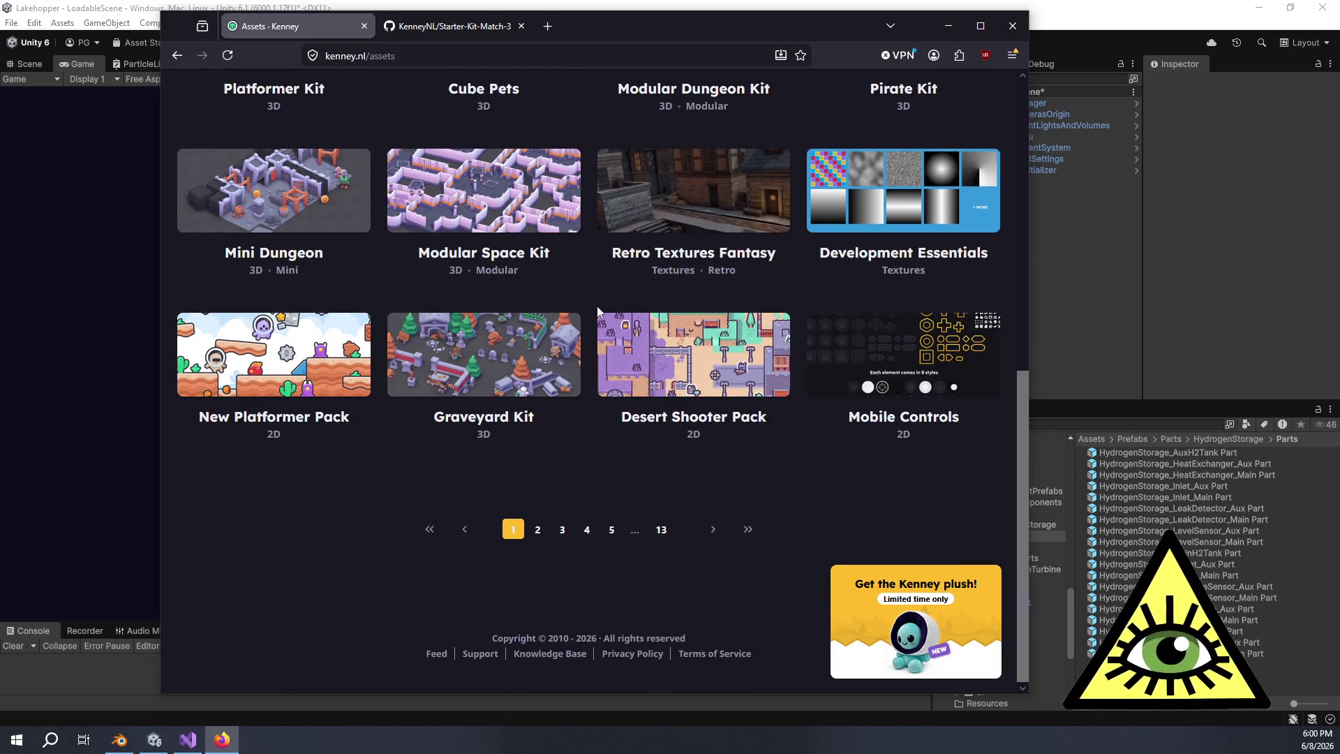
# Scroll back over the asset grid to review the kits, then bring the Unity editor forward
pyautogui.scroll(2, 610, 314)
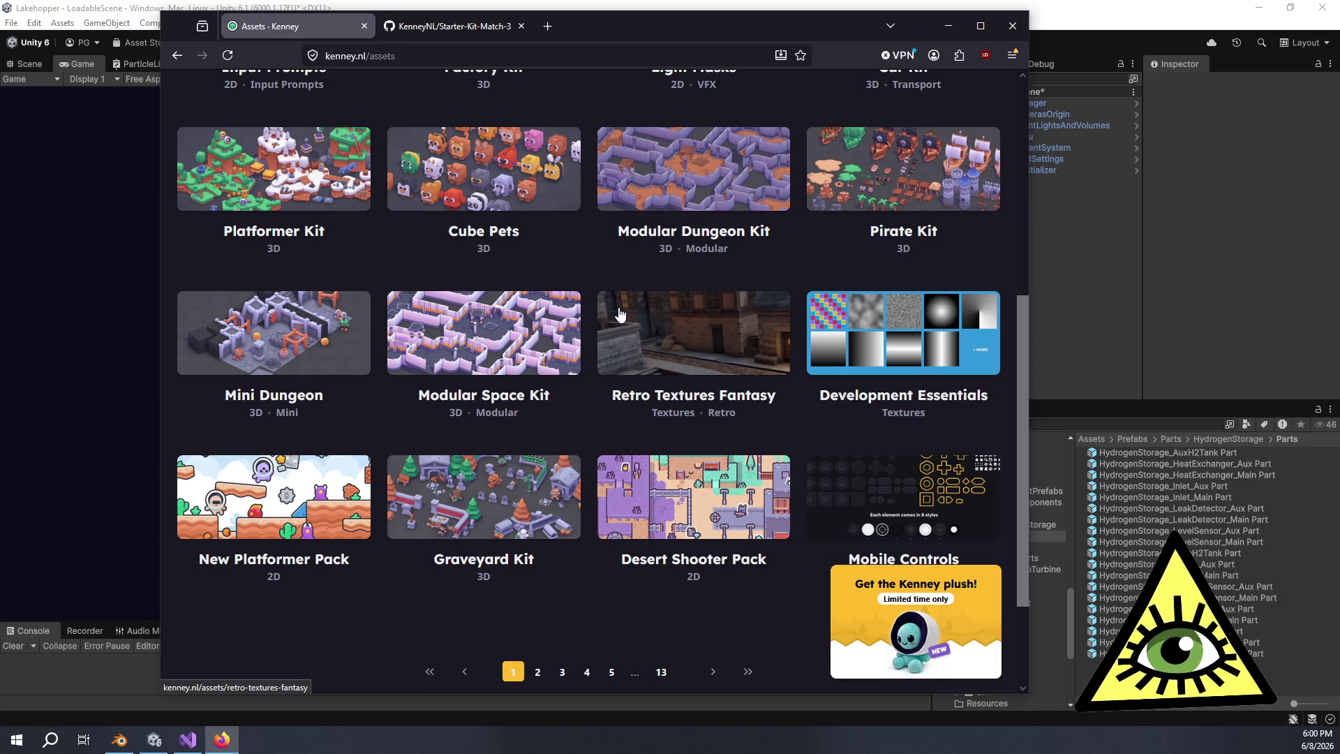
pyautogui.scroll(2, 614, 318)
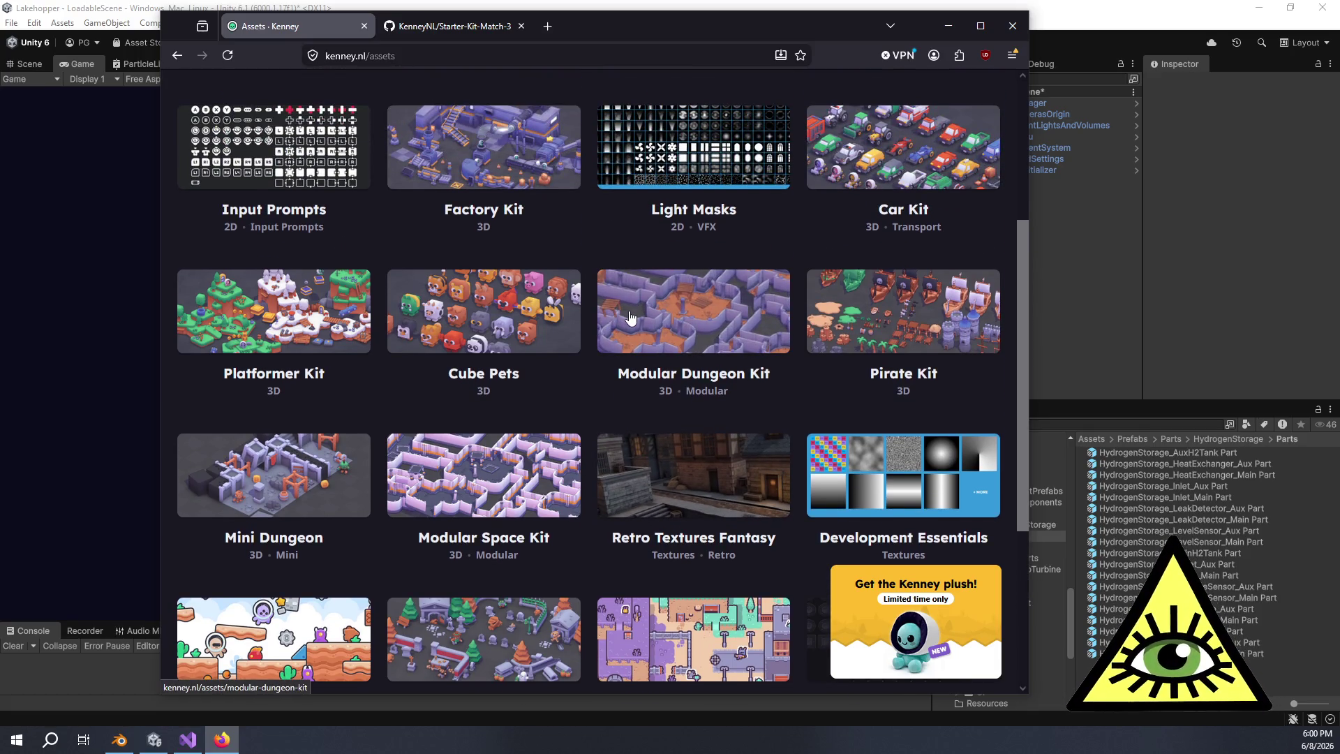
pyautogui.scroll(1, 631, 318)
pyautogui.scroll(-2, 630, 312)
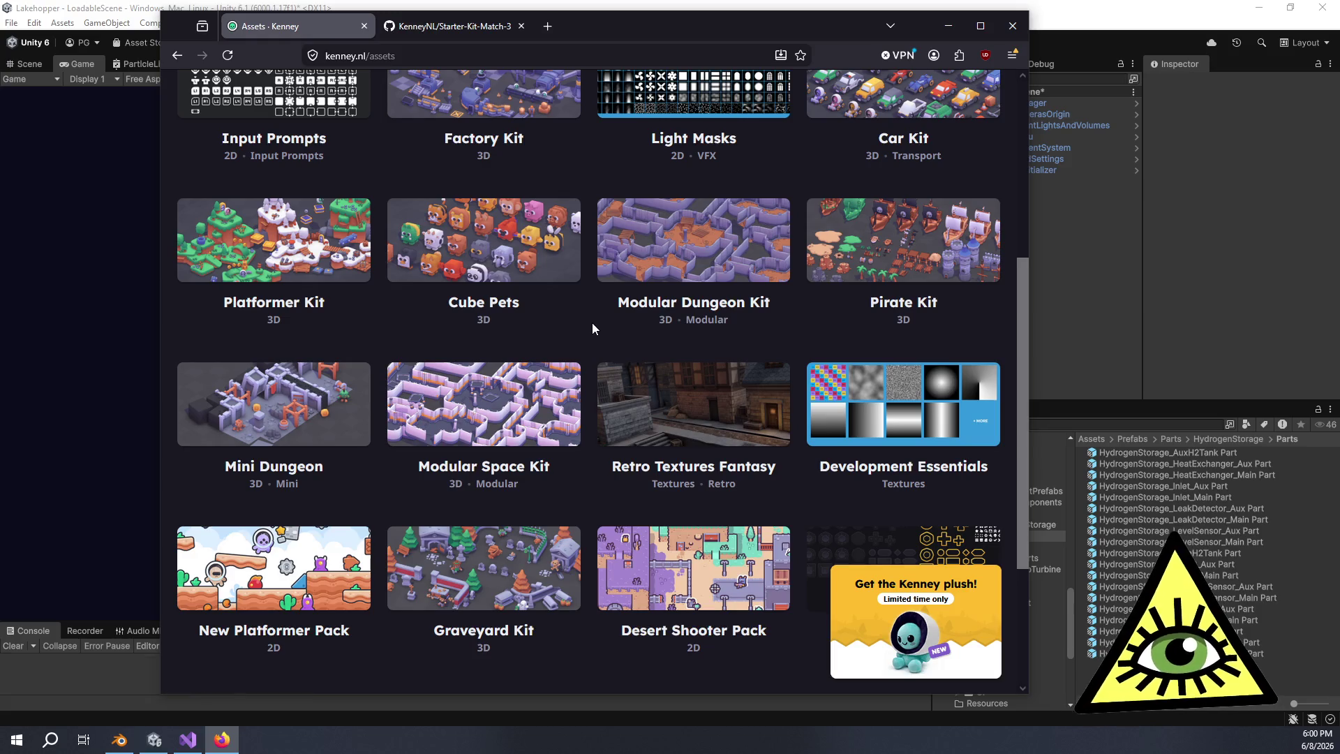
pyautogui.scroll(2, 615, 323)
pyautogui.scroll(-2, 656, 321)
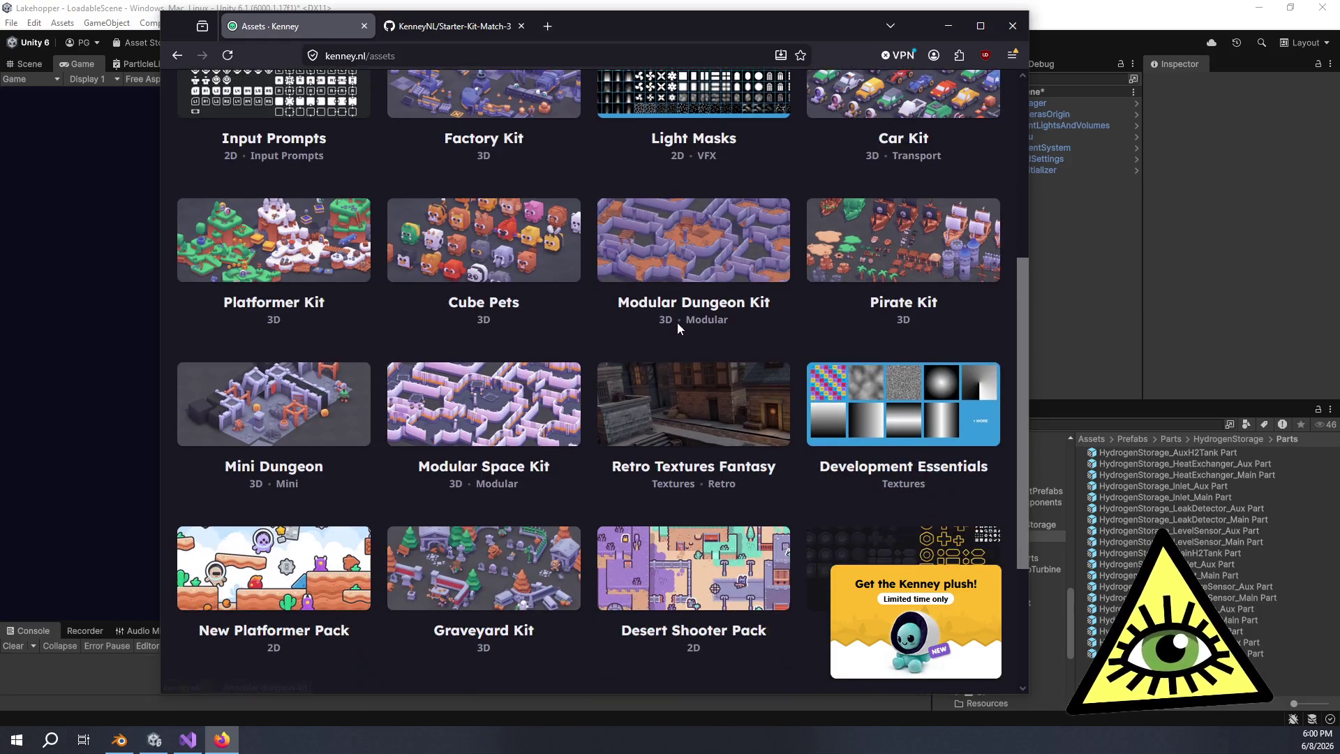
pyautogui.scroll(1, 665, 312)
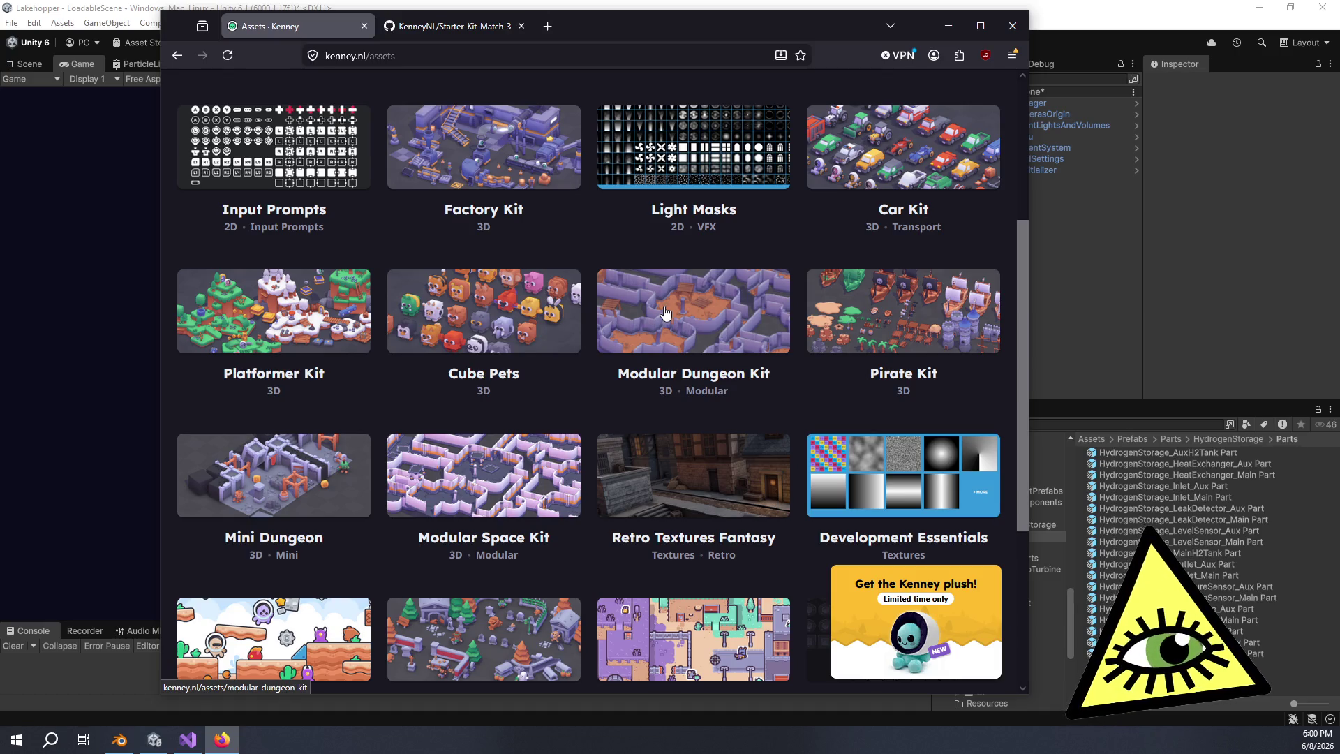
pyautogui.scroll(-1, 665, 313)
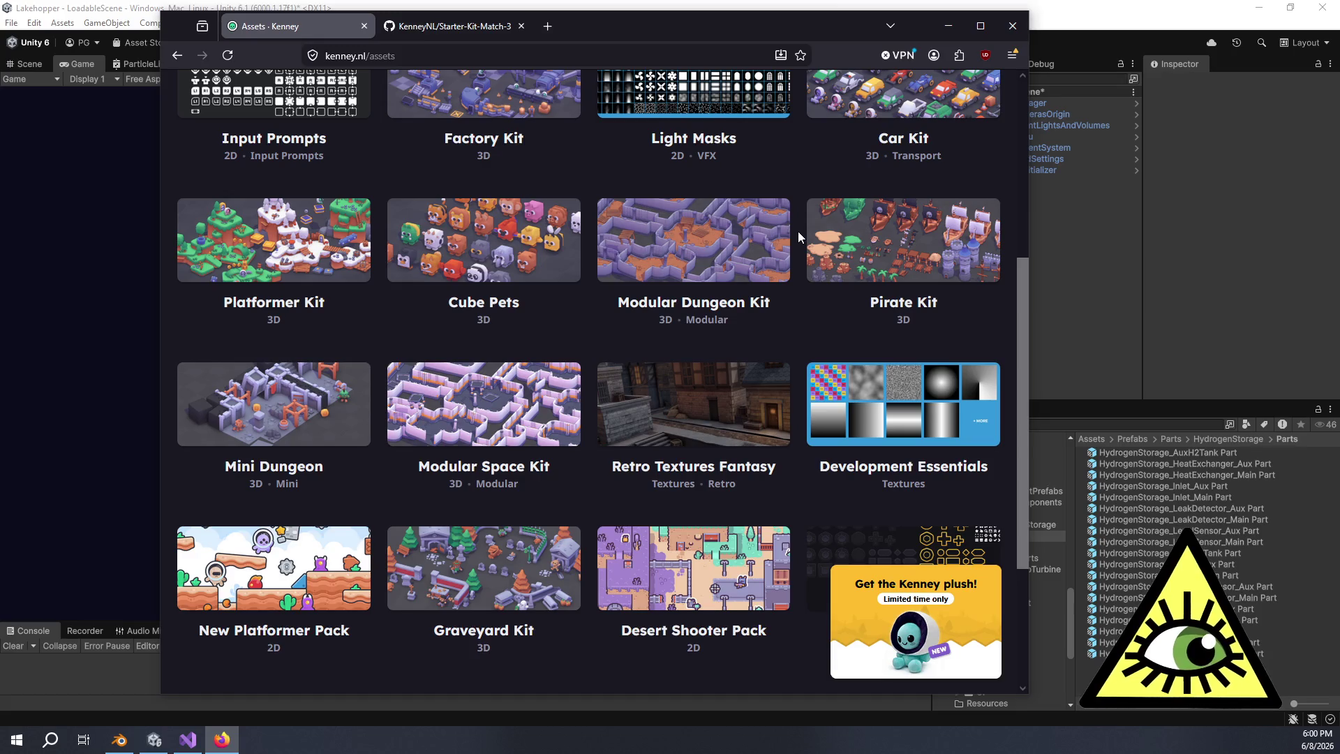
pyautogui.click(1127, 9)
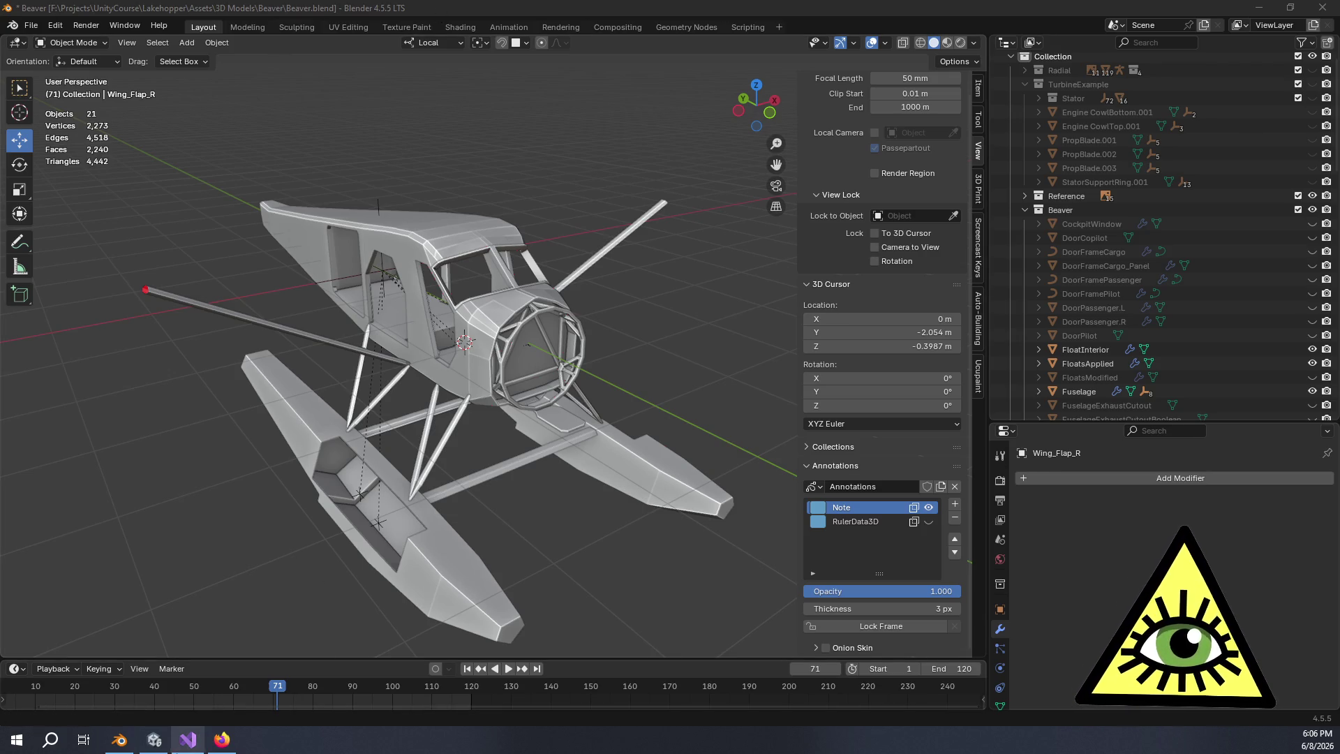
# Bring the Lakehopper Unity editor back in front, its game view showing the Loading... screen
pyautogui.click(154, 739)
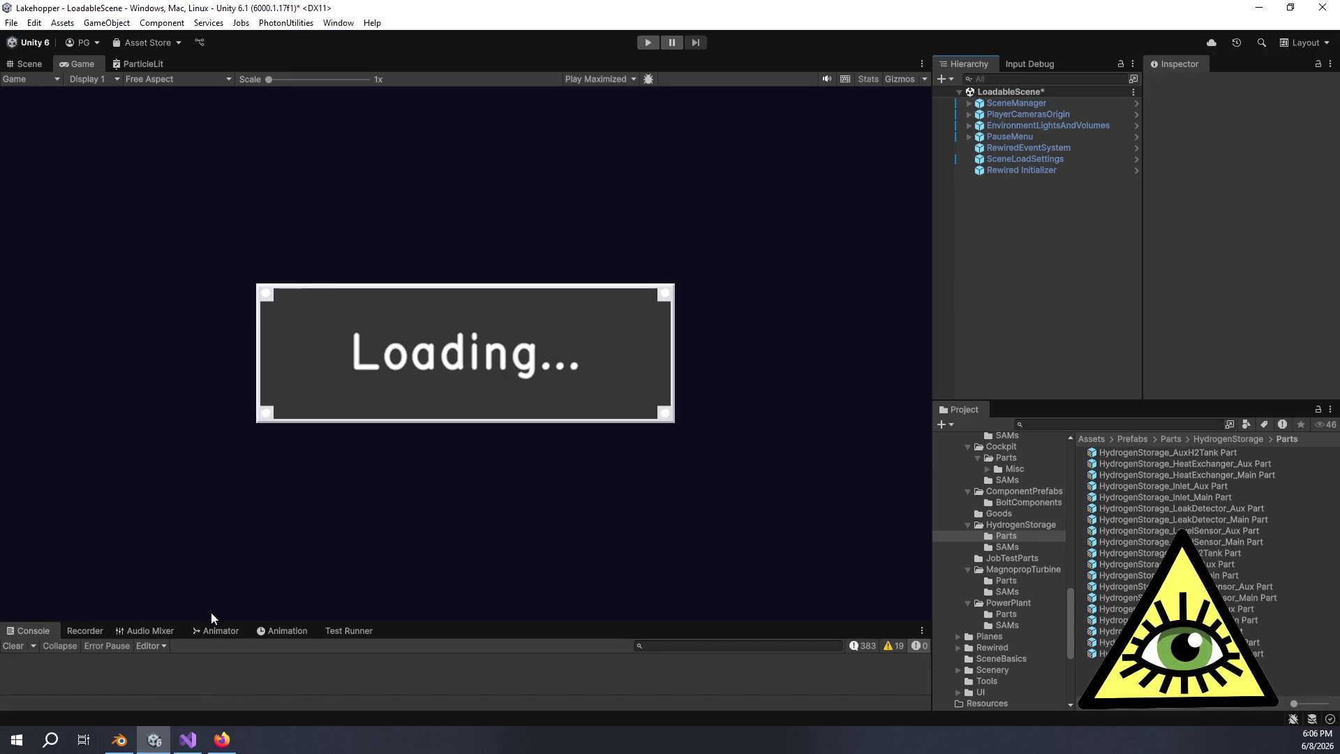
# Show the BinderAnimationController graph in the Animator and enlarge the bottom panel for it
pyautogui.click(221, 630)
pyautogui.moveTo(344, 620)
pyautogui.mouseDown()
pyautogui.moveTo(347, 590)
pyautogui.moveTo(520, 335)
pyautogui.mouseUp()
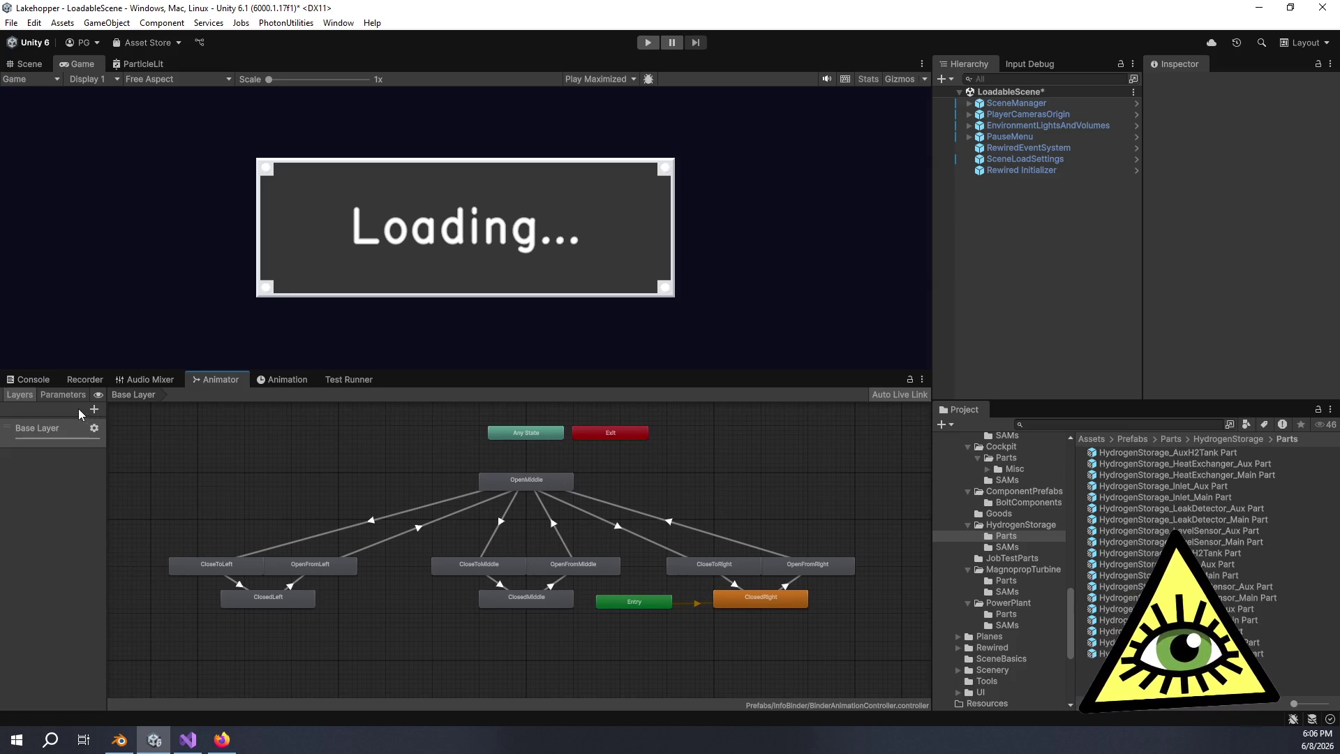
pyautogui.scroll(3, 516, 534)
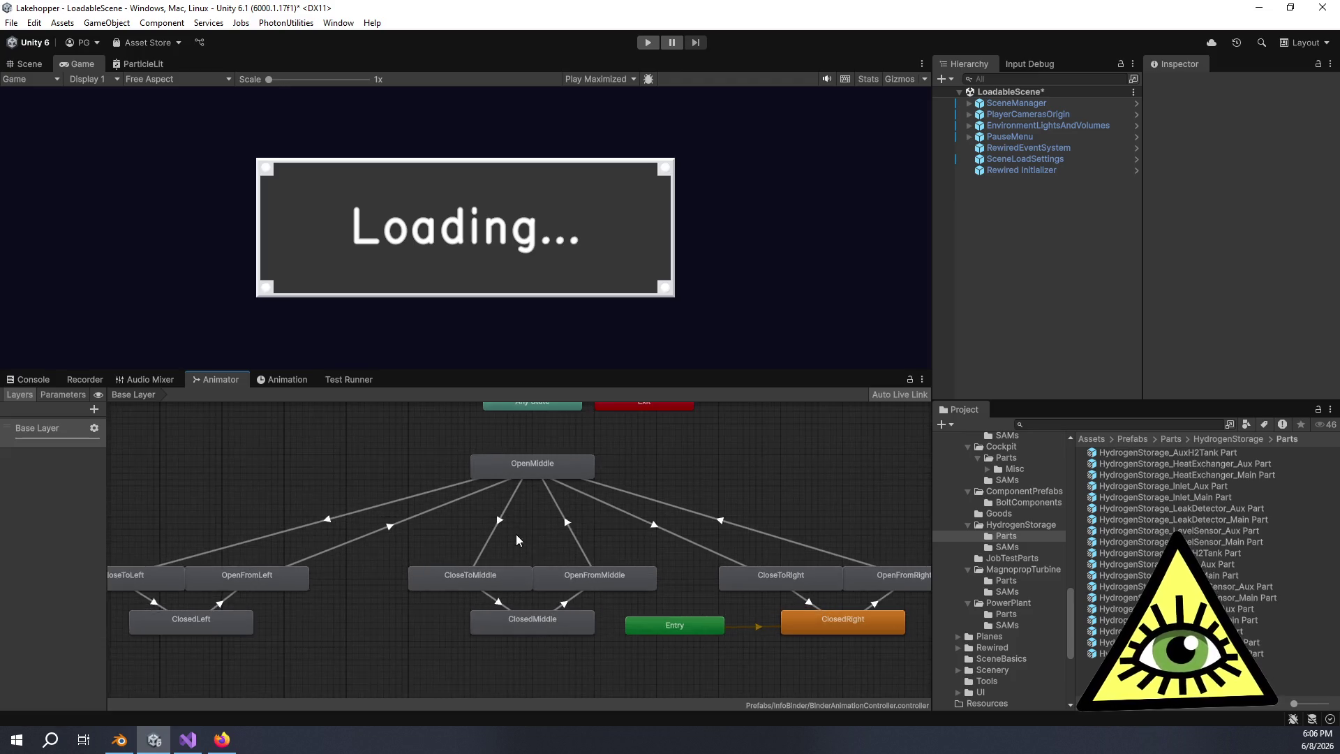
pyautogui.scroll(-1, 529, 540)
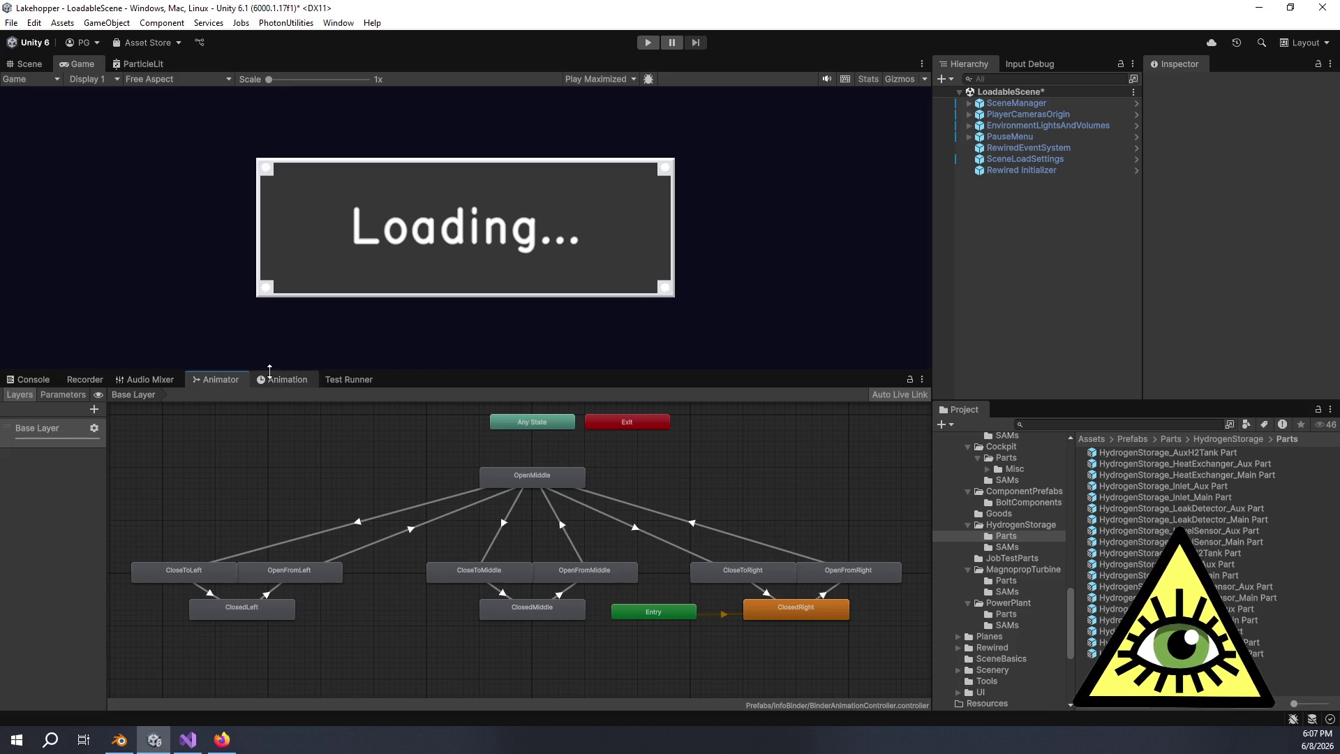
# Compare the Animation timeline with the Animator graph, ending on the Animation timeline
pyautogui.click(281, 384)
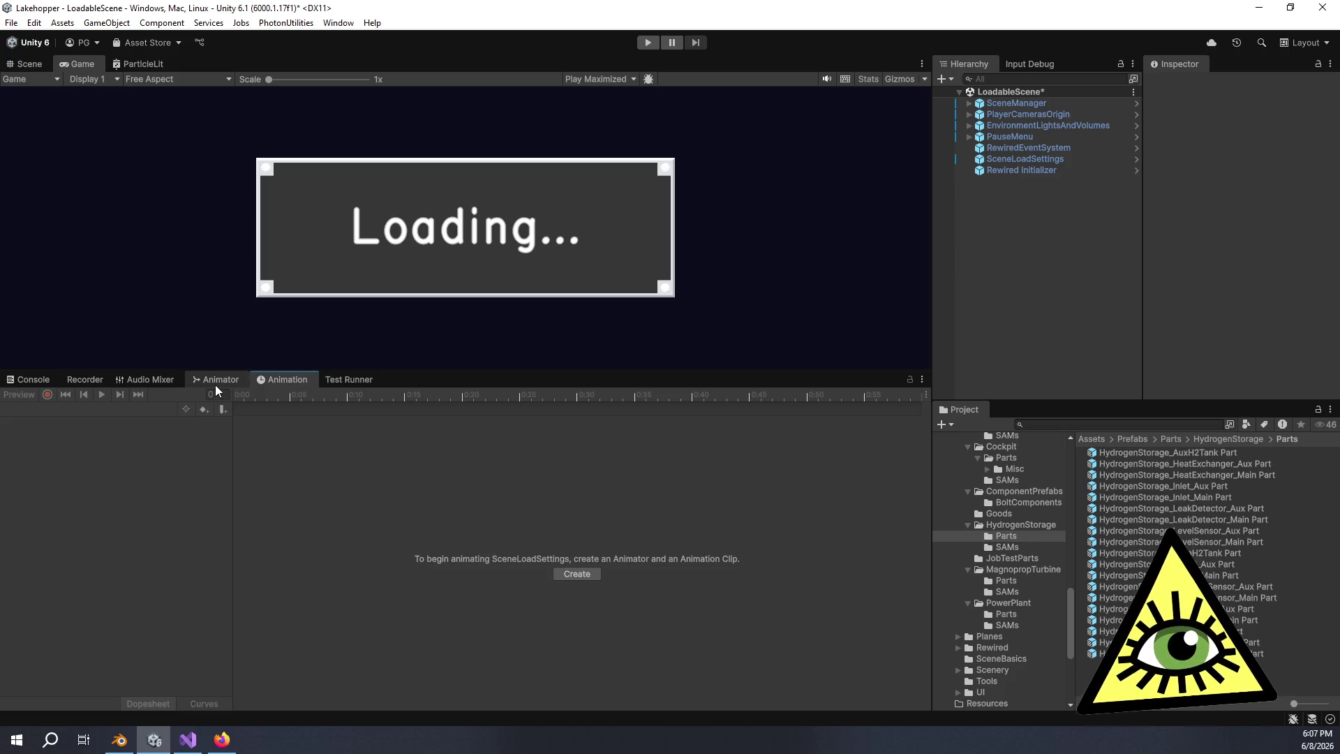
pyautogui.click(216, 384)
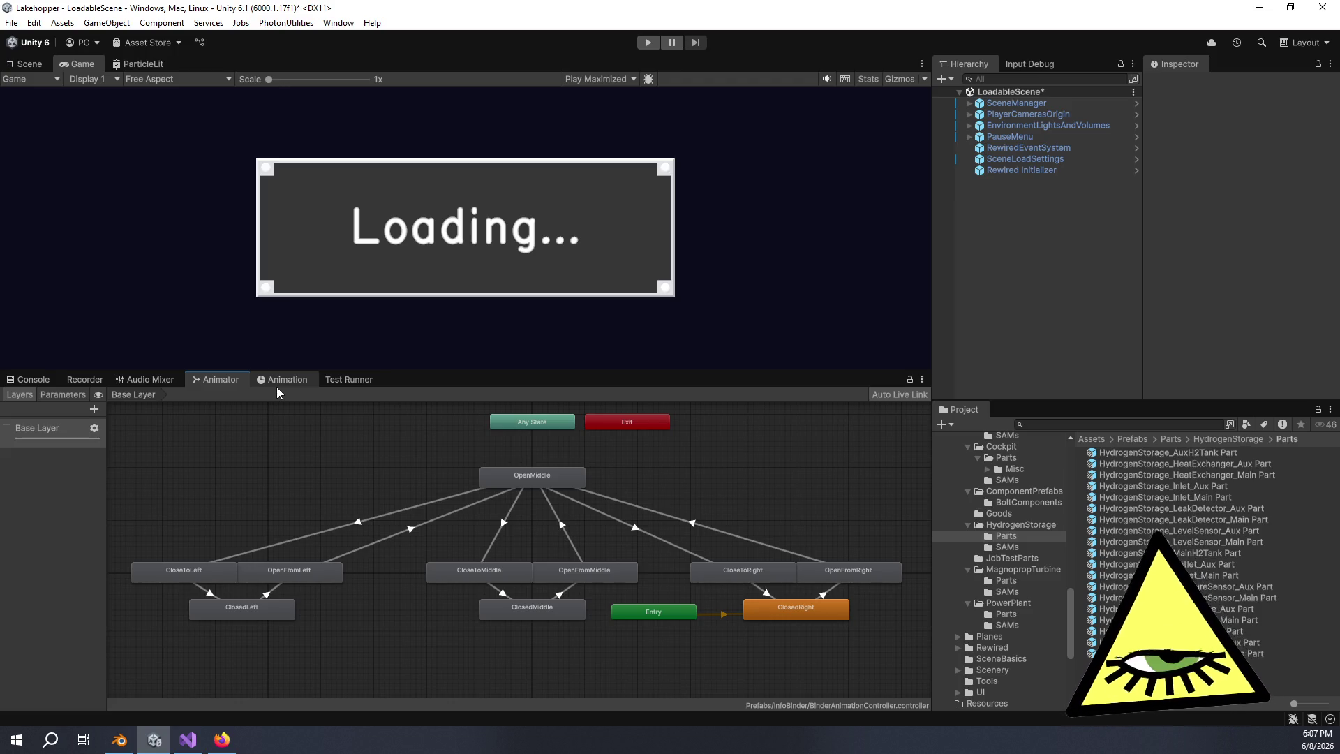
pyautogui.click(276, 388)
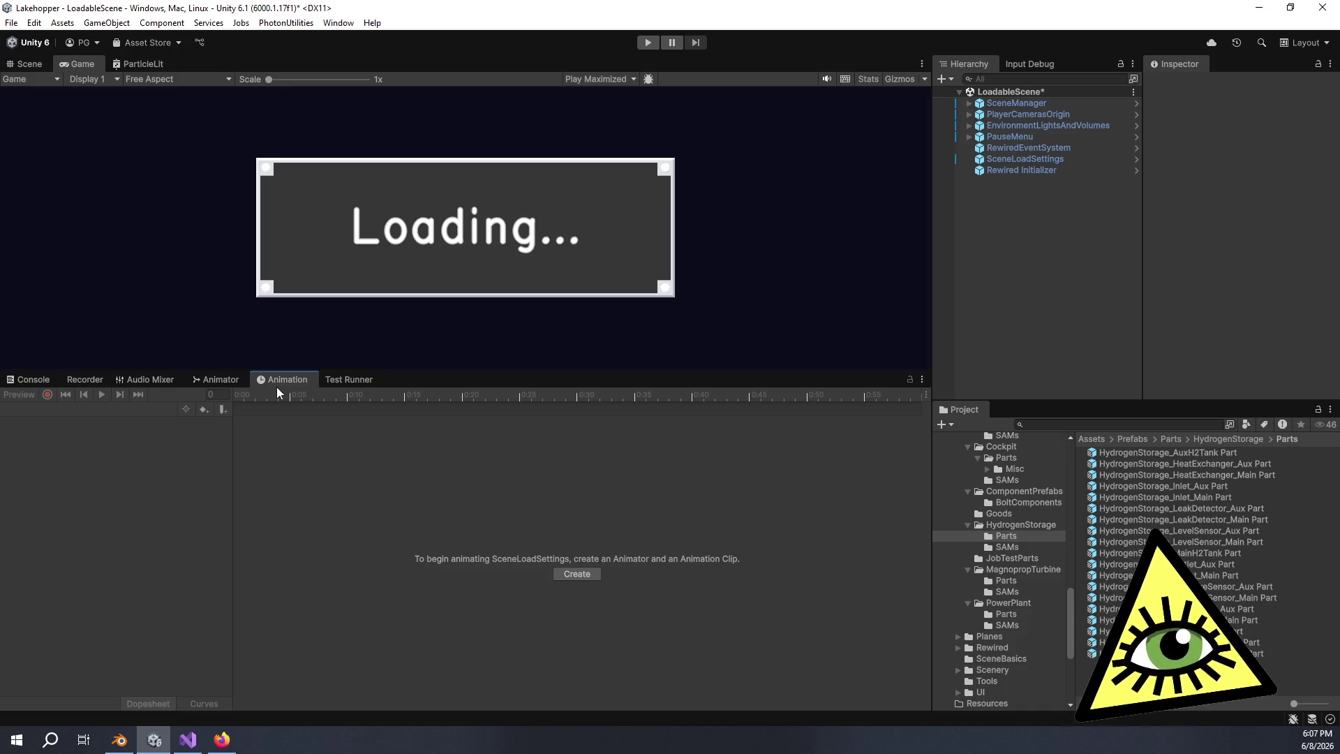
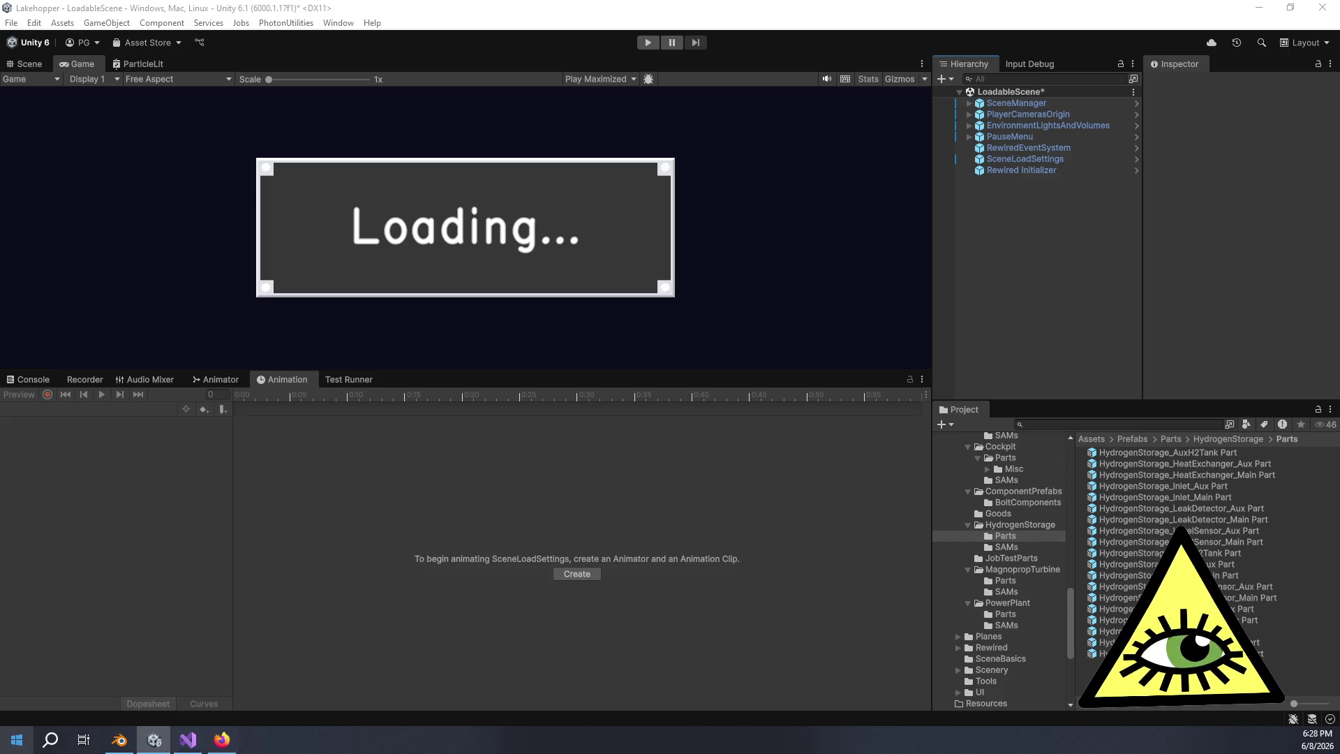
# Bring Blender's Beaver floatplane forward and orbit and zoom onto its nose engine-mount frame
pyautogui.click(113, 743)
pyautogui.moveTo(392, 489)
pyautogui.mouseDown()
pyautogui.moveTo(335, 478)
pyautogui.moveTo(502, 492)
pyautogui.moveTo(430, 487)
pyautogui.moveTo(407, 468)
pyautogui.mouseUp()
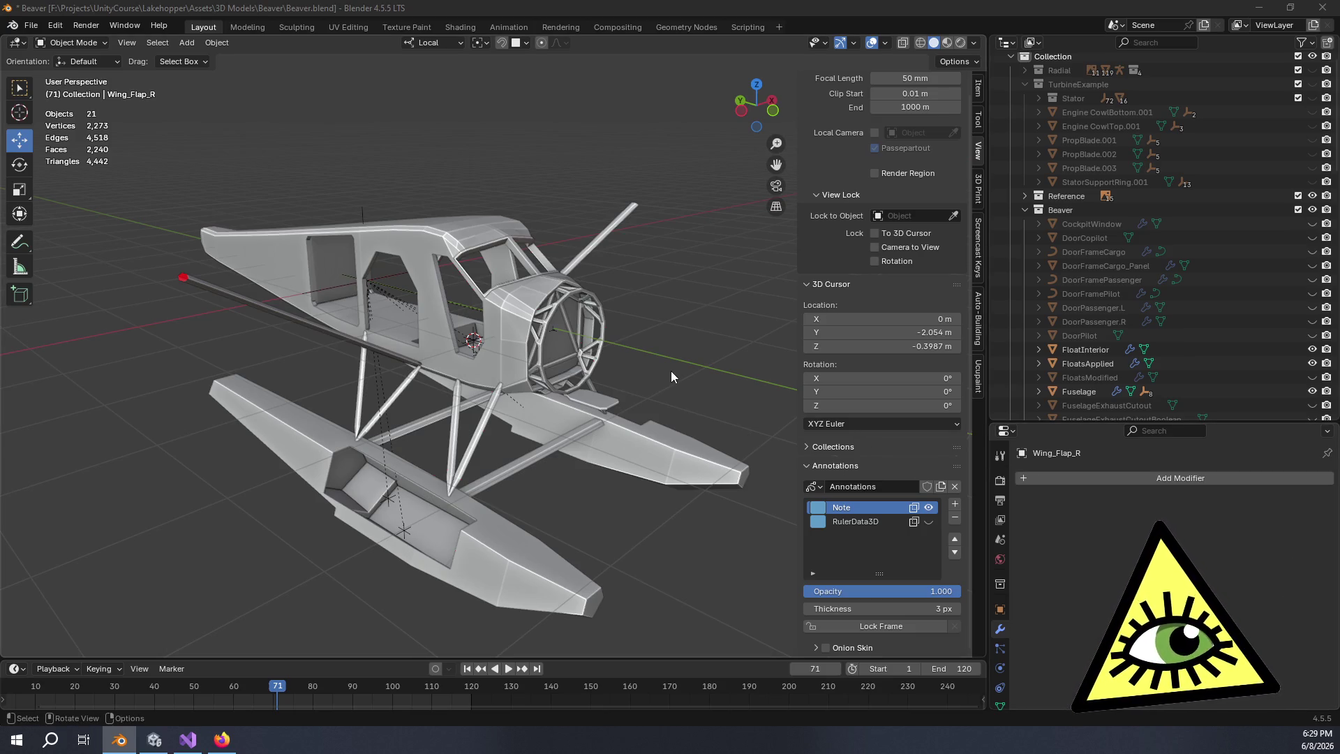
pyautogui.scroll(6, 723, 379)
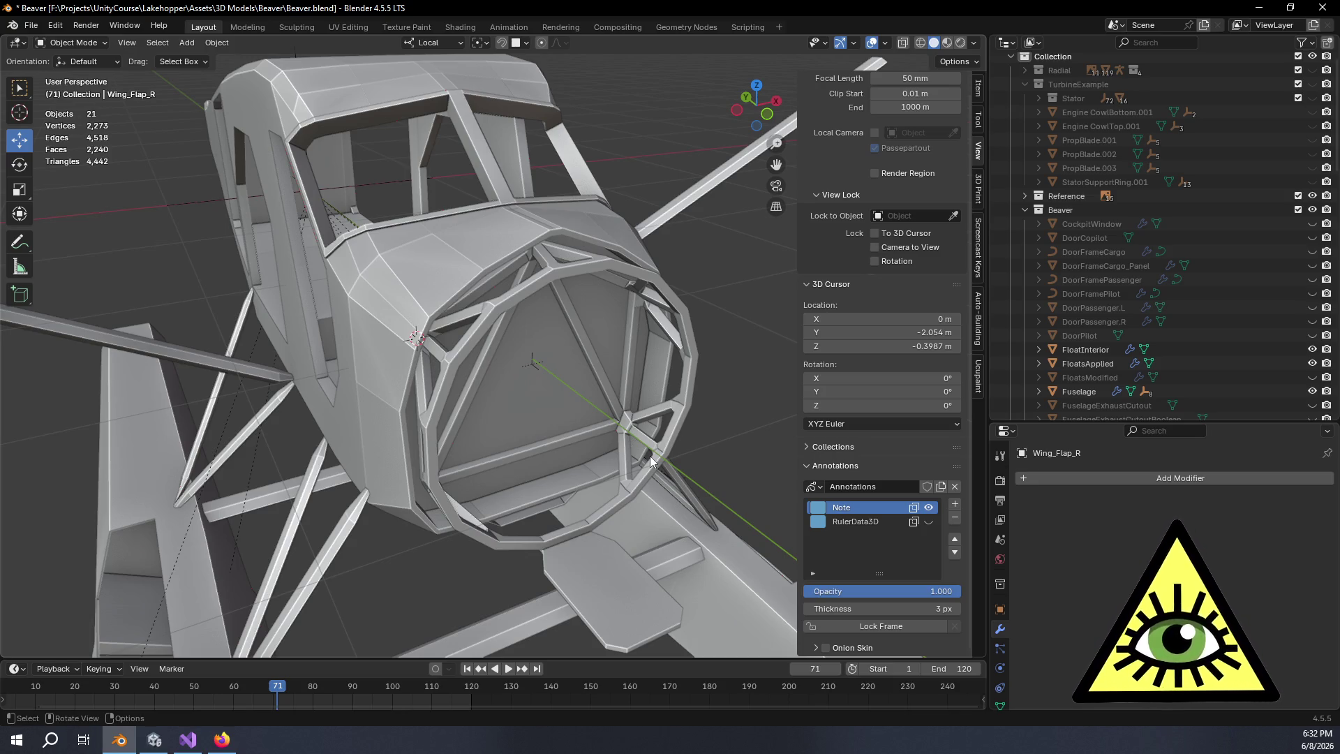
# Switch back to the Unity editor running LoadableScene
pyautogui.click(154, 739)
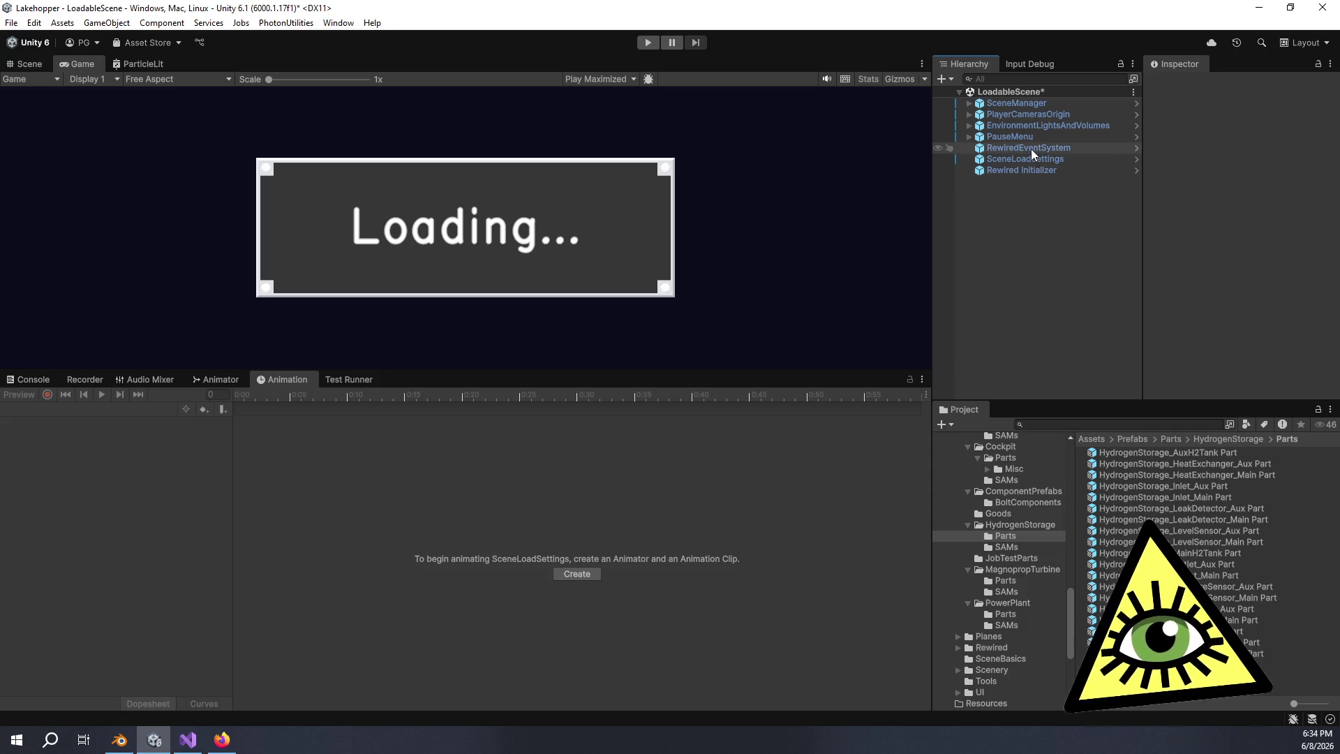
pyautogui.click(1074, 159)
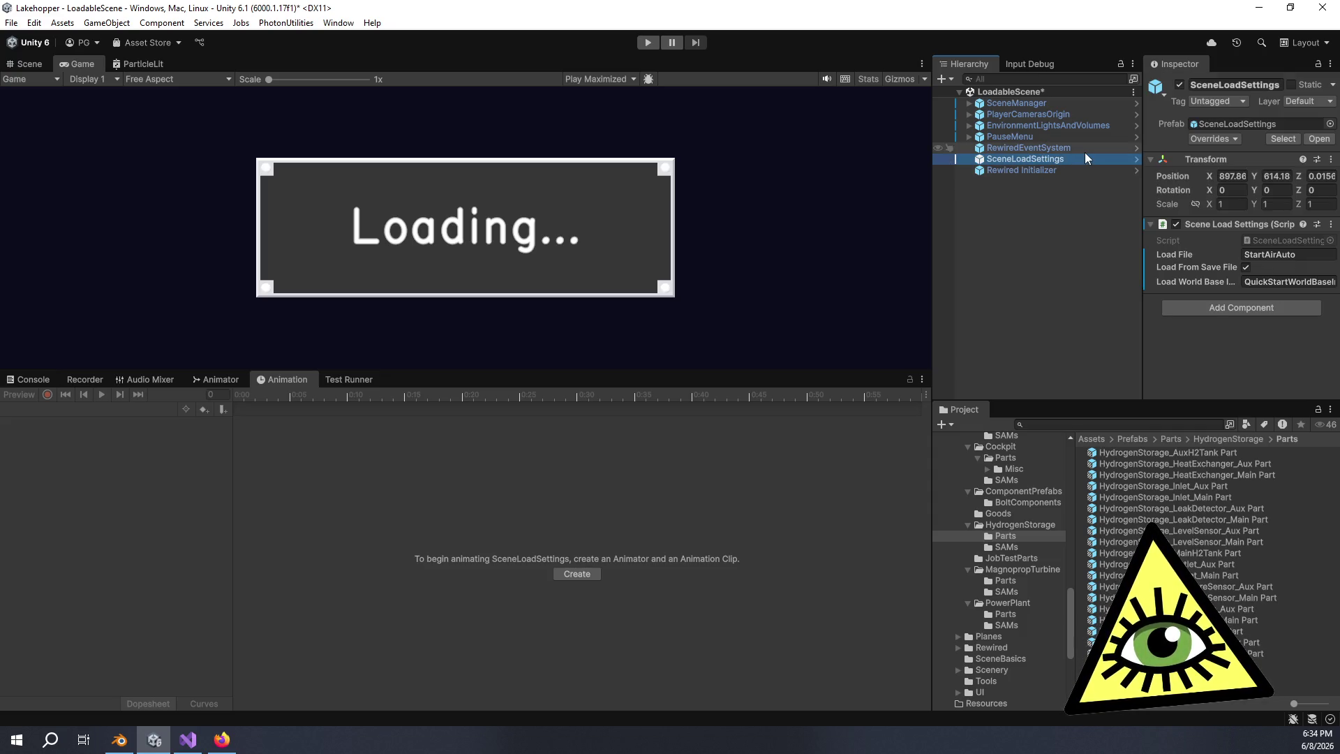
pyautogui.click(1084, 149)
pyautogui.click(1096, 158)
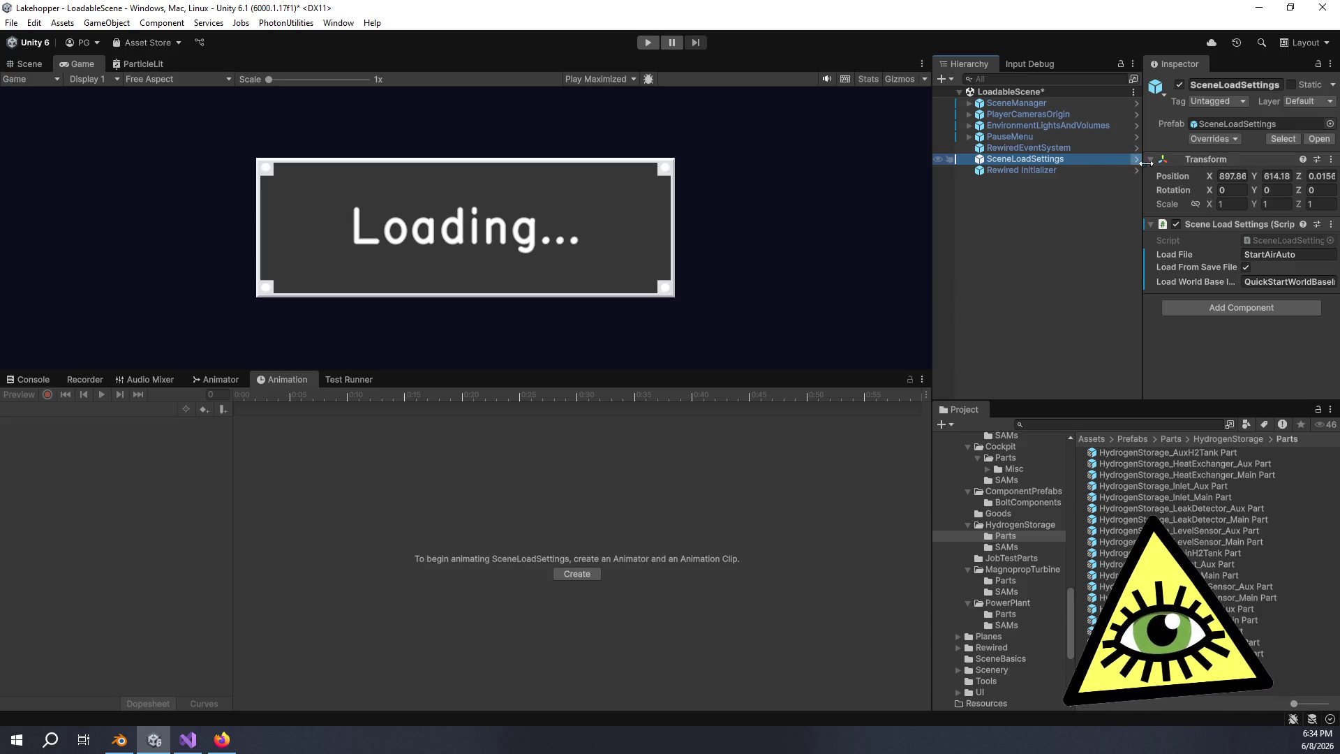
pyautogui.click(1032, 185)
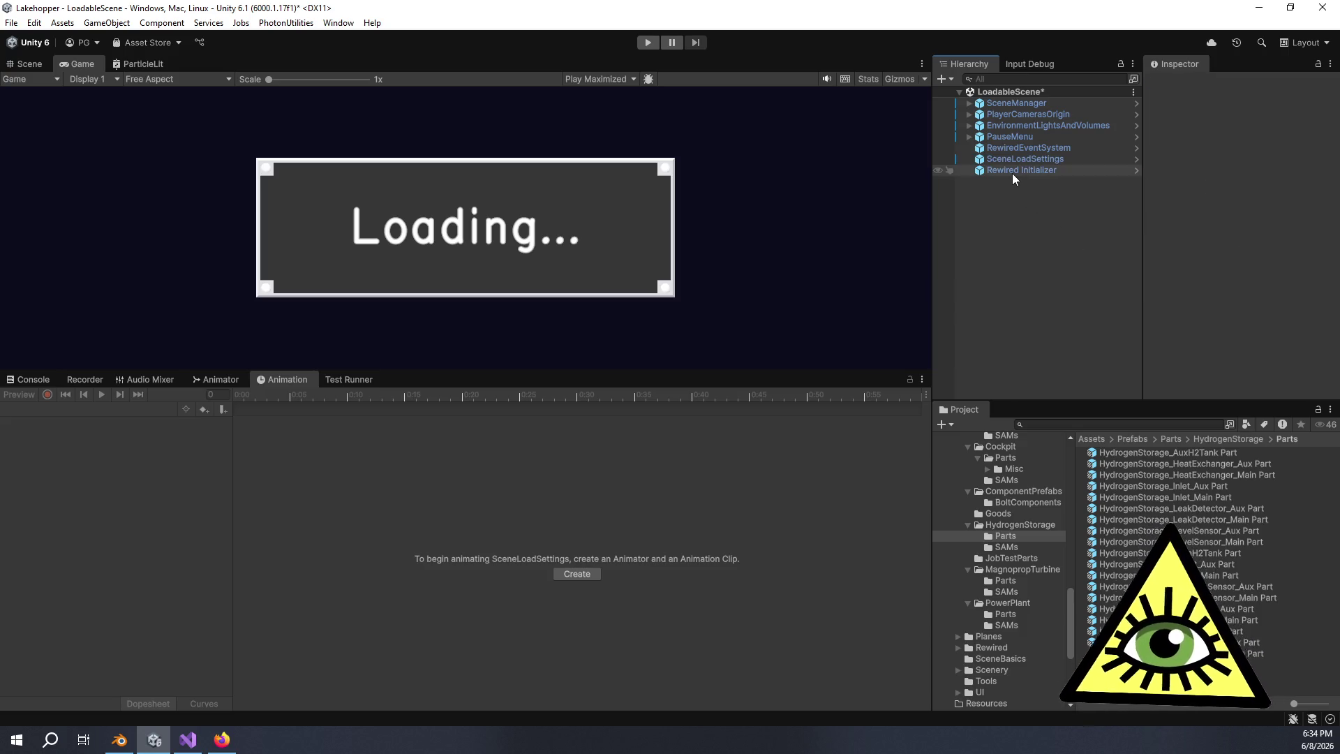
pyautogui.click(1012, 171)
pyautogui.click(1007, 159)
pyautogui.click(1024, 146)
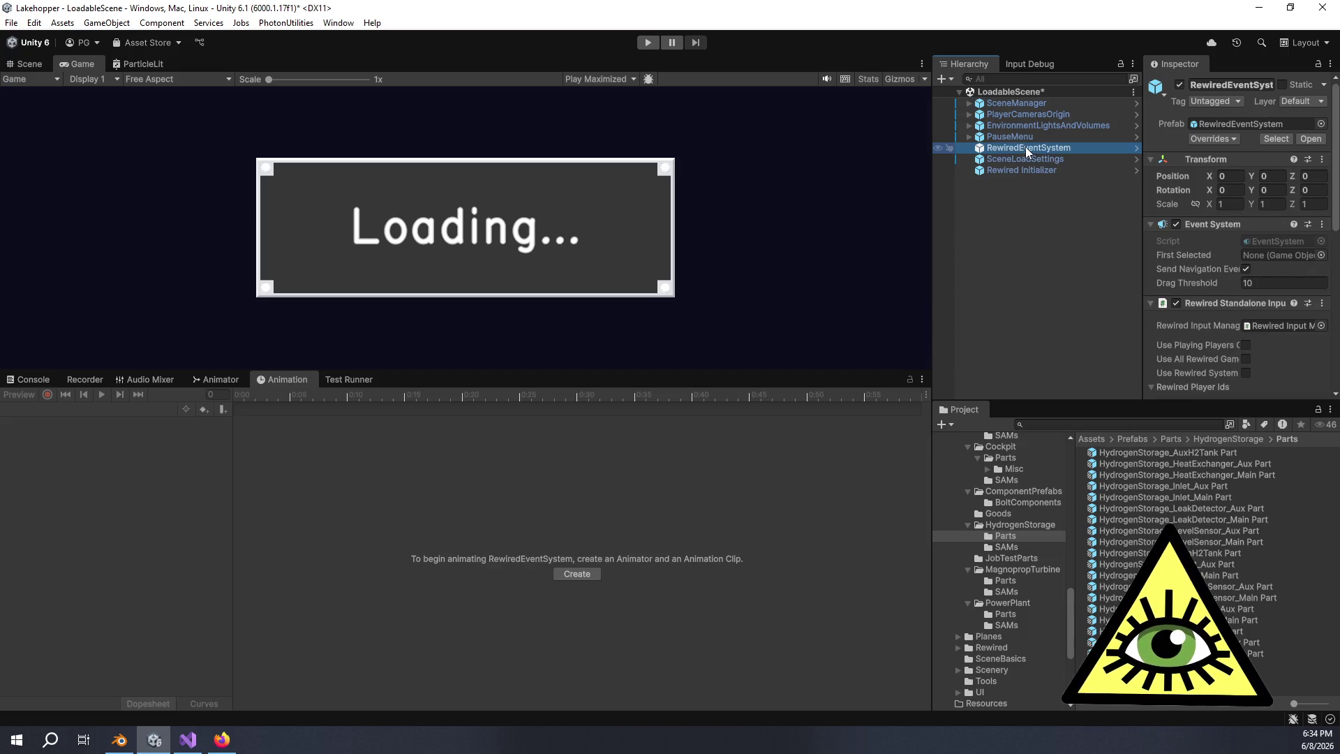
pyautogui.click(1040, 159)
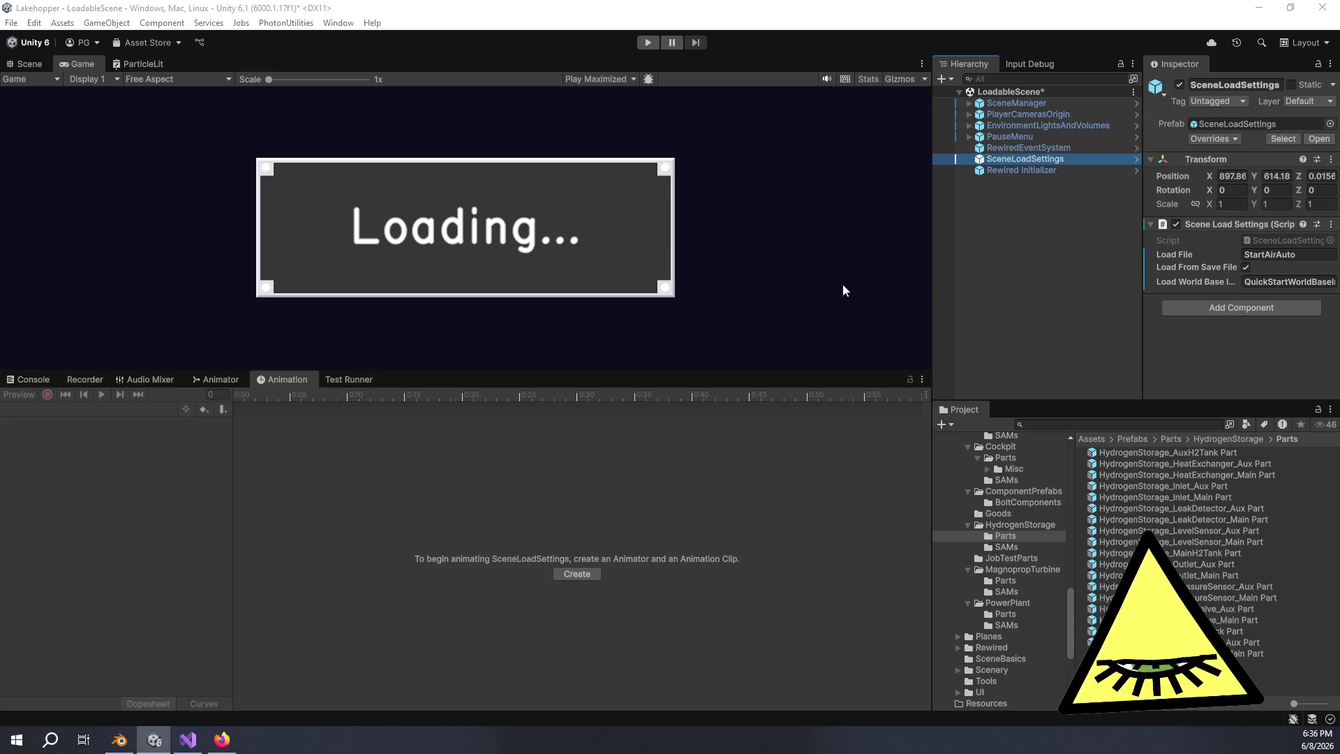
pyautogui.click(993, 286)
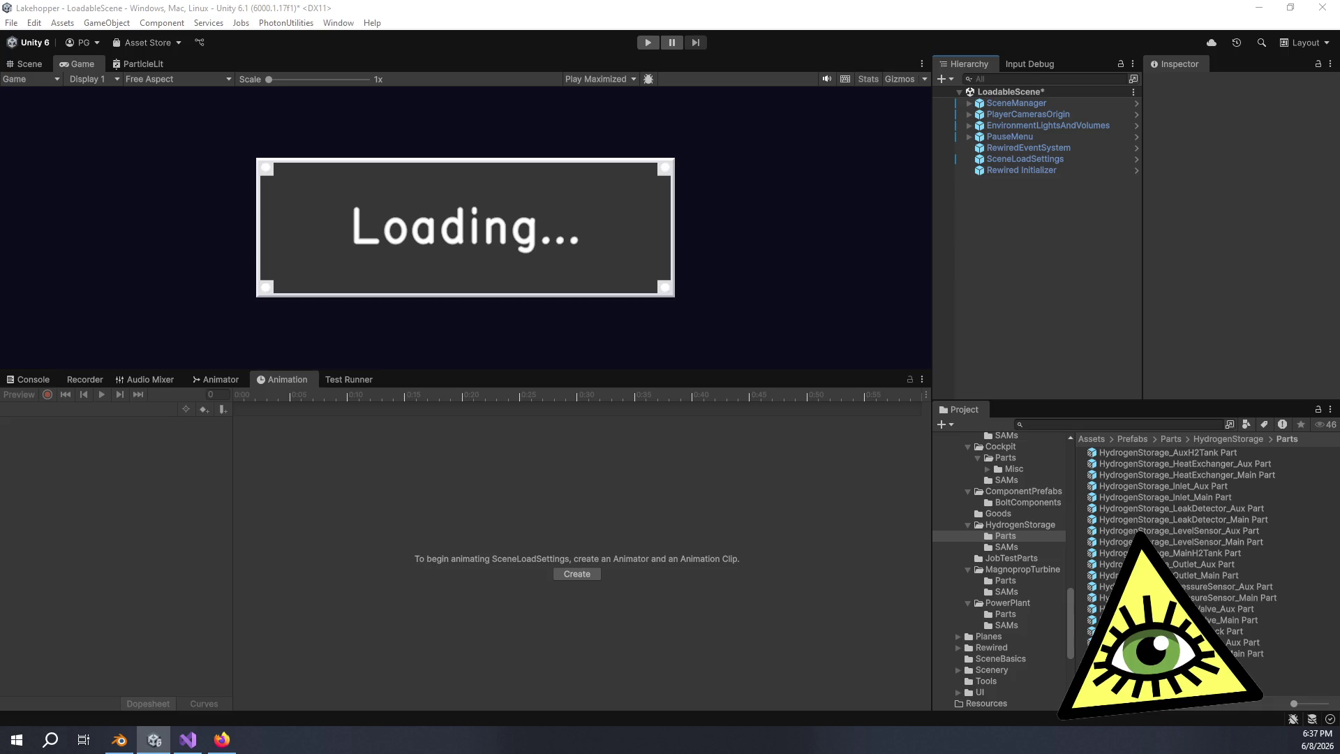
# Deselect in the Unity Hierarchy, then bring the Beaver model in Blender to the front
pyautogui.click(1061, 290)
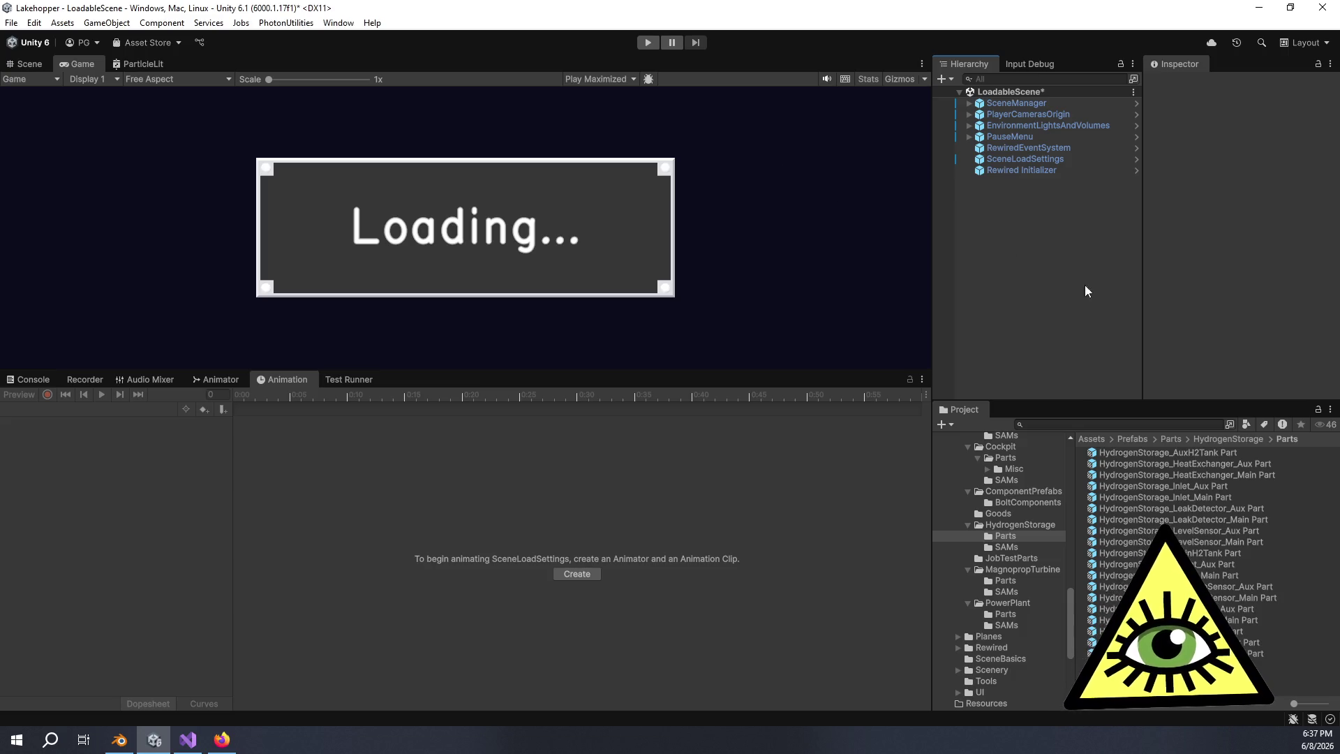
pyautogui.click(125, 748)
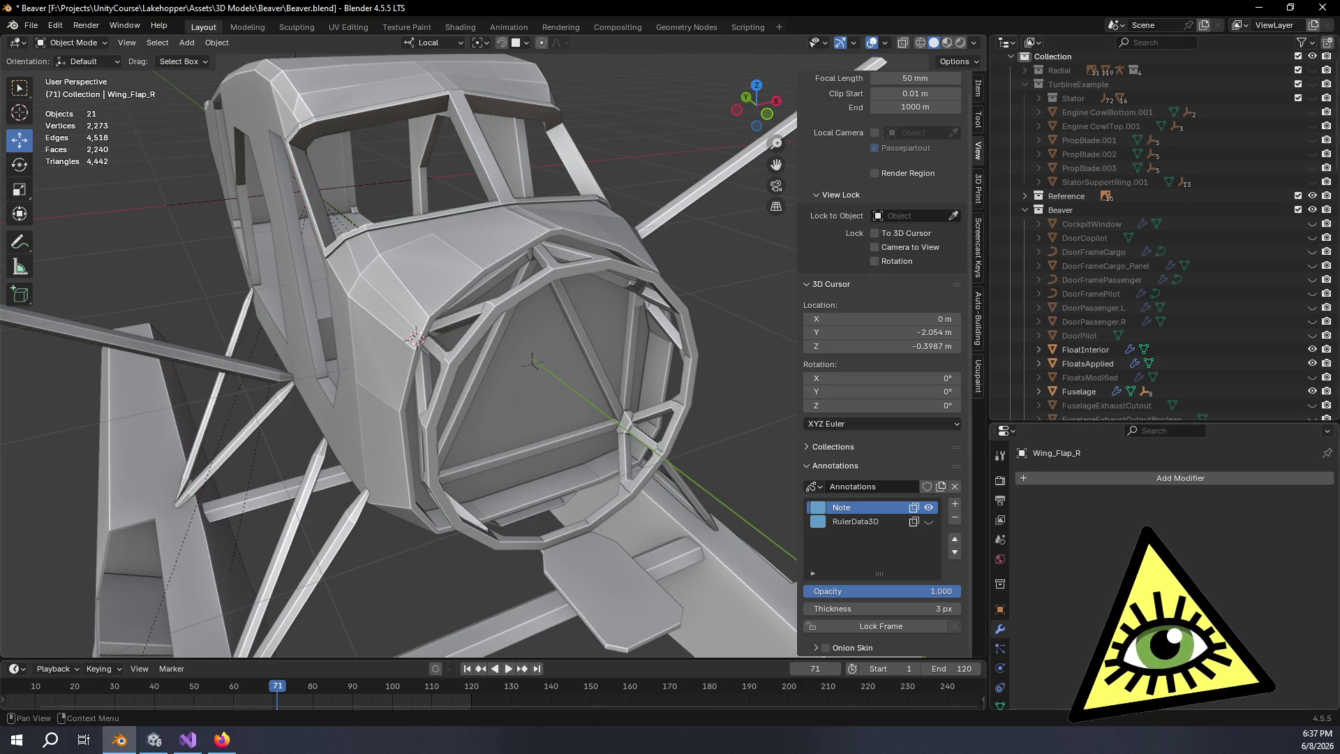
# Orbit to front-on and angled strut-and-wing views of the Beaver, then return to Unity
pyautogui.moveTo(552, 401); pyautogui.dragTo(594, 406)
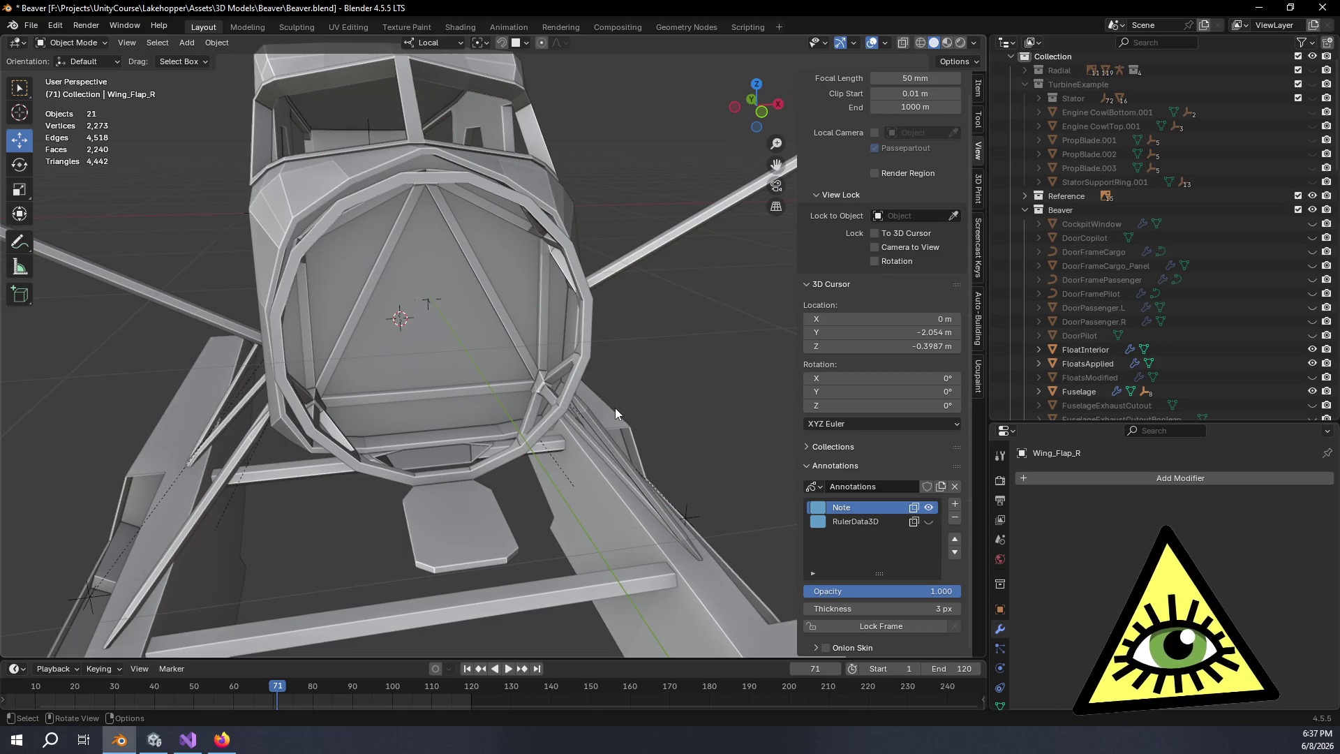
pyautogui.moveTo(659, 406)
pyautogui.mouseDown()
pyautogui.moveTo(605, 413)
pyautogui.moveTo(593, 428)
pyautogui.mouseUp()
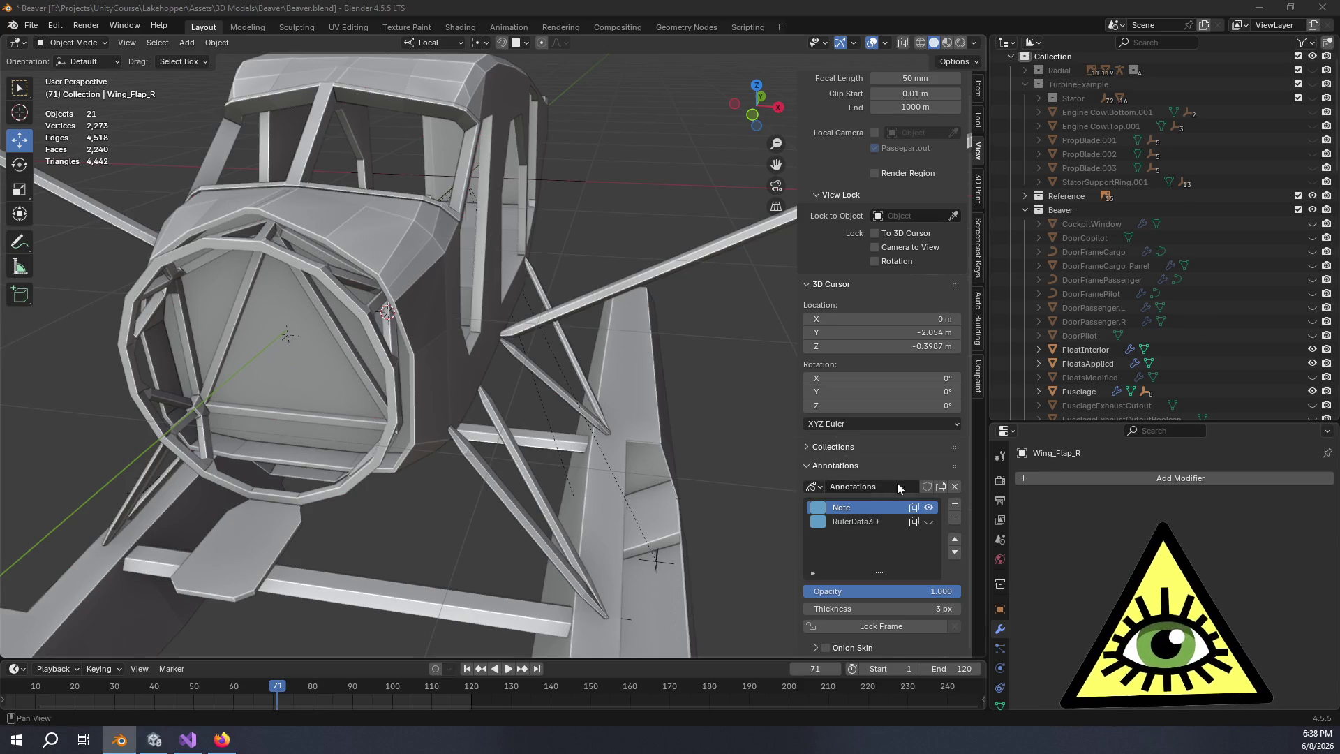
pyautogui.click(158, 745)
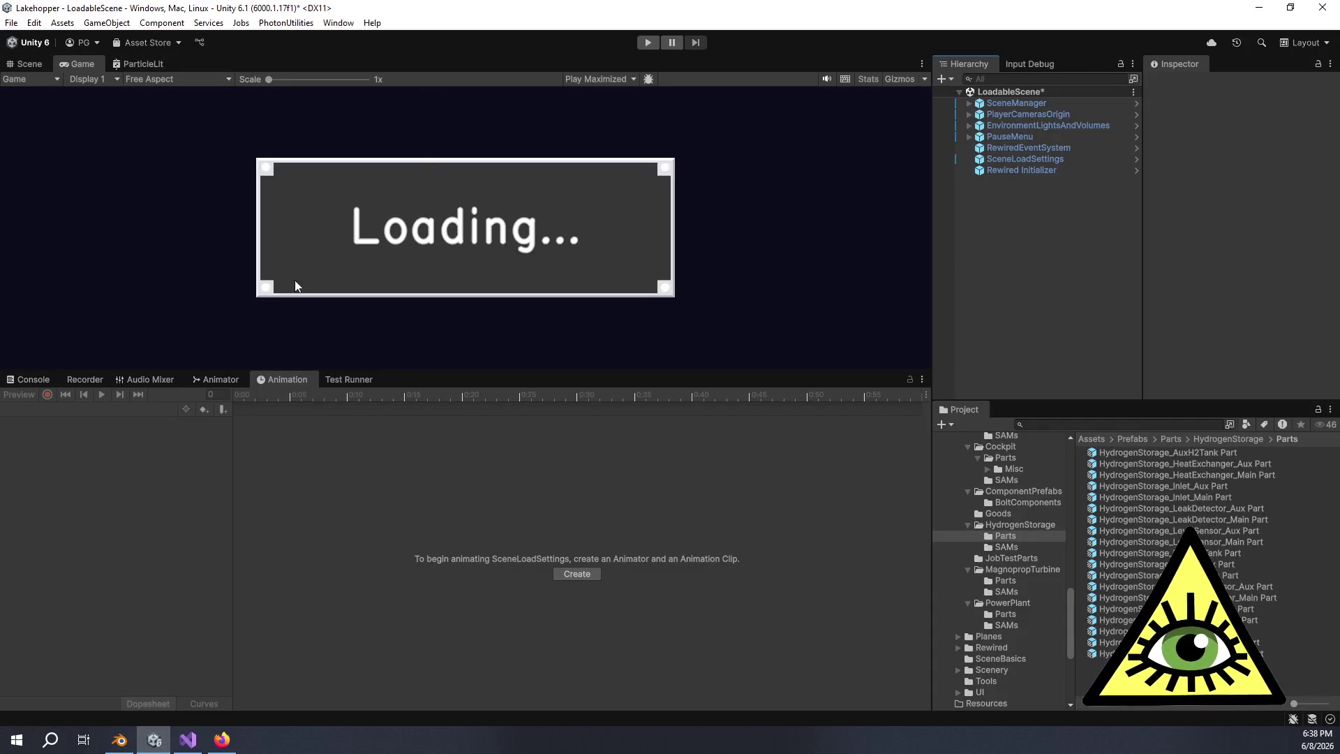
# Enlarge the game view, uncheck Load From Save File on SceneLoadSettings, and start Play mode
pyautogui.moveTo(391, 372); pyautogui.dragTo(397, 551)
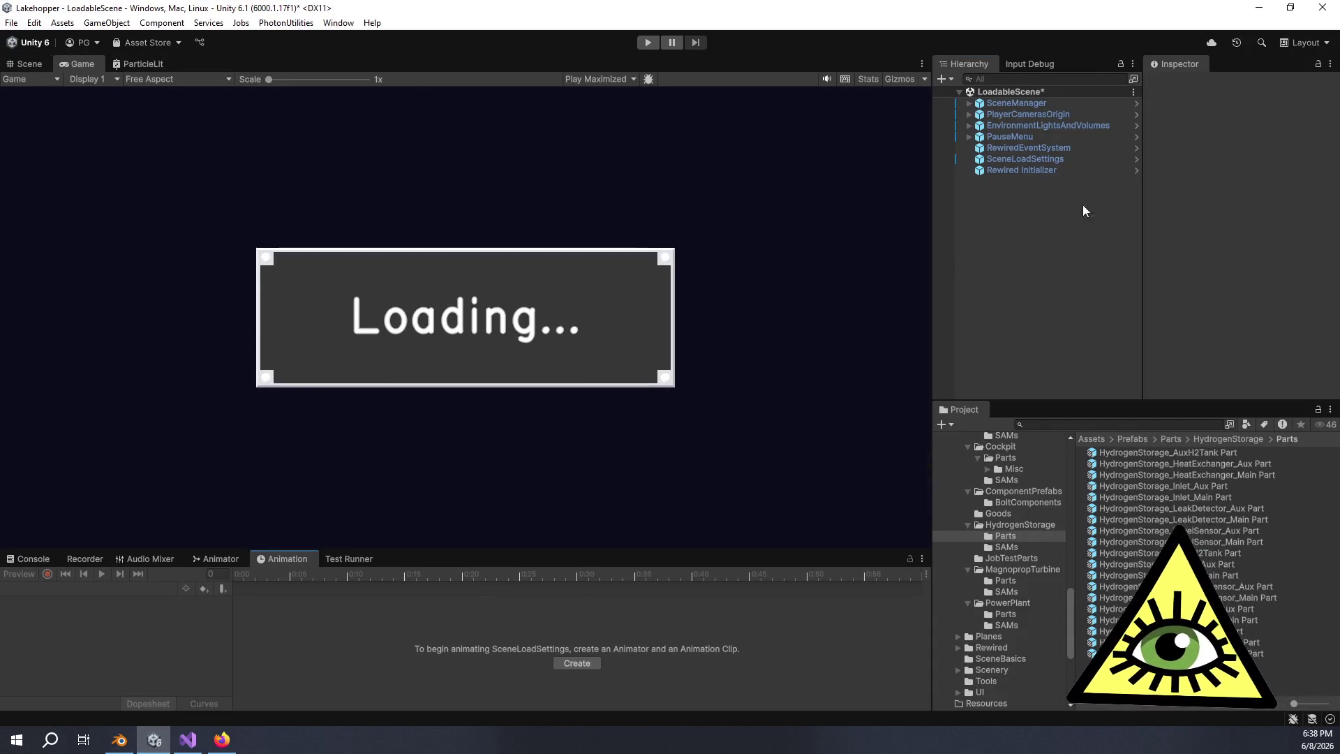
pyautogui.click(1046, 160)
pyautogui.click(1246, 267)
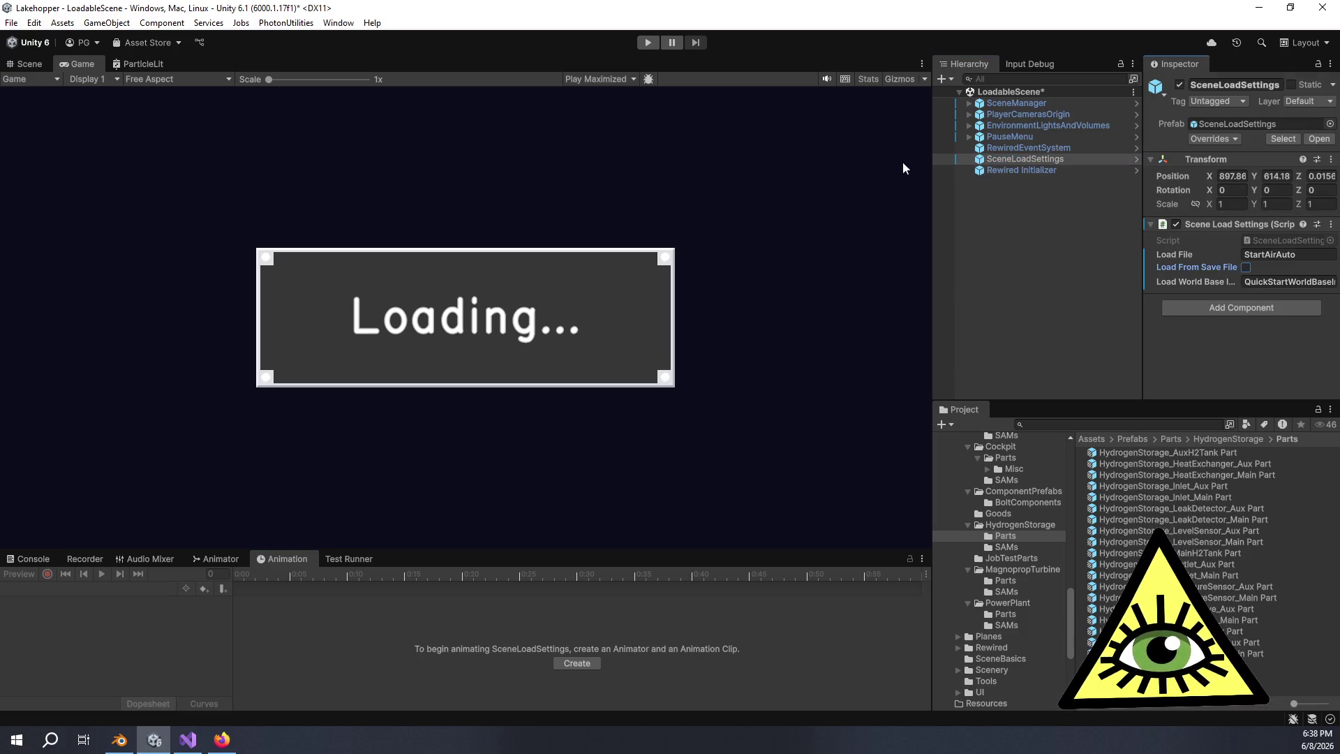
pyautogui.click(647, 43)
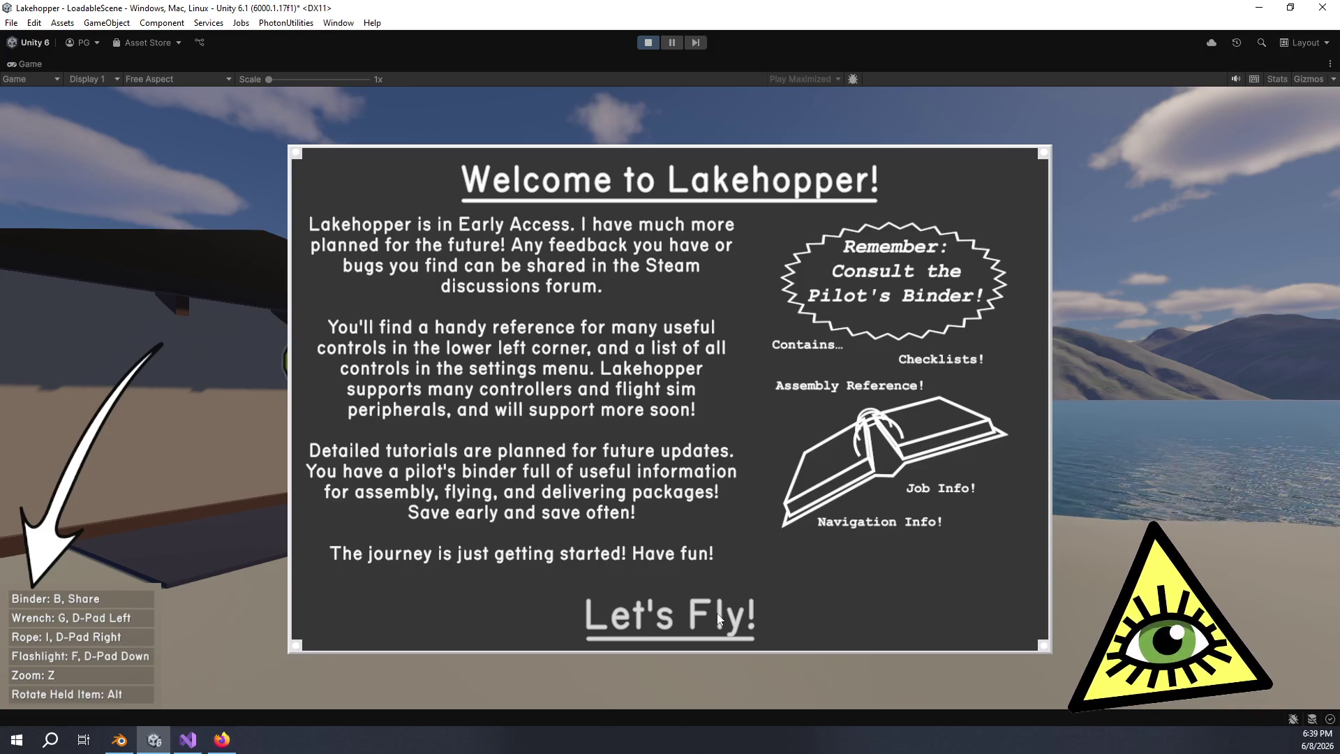
# Dismiss the welcome panel and walk forward through the doorway into the shed
pyautogui.click(719, 618)
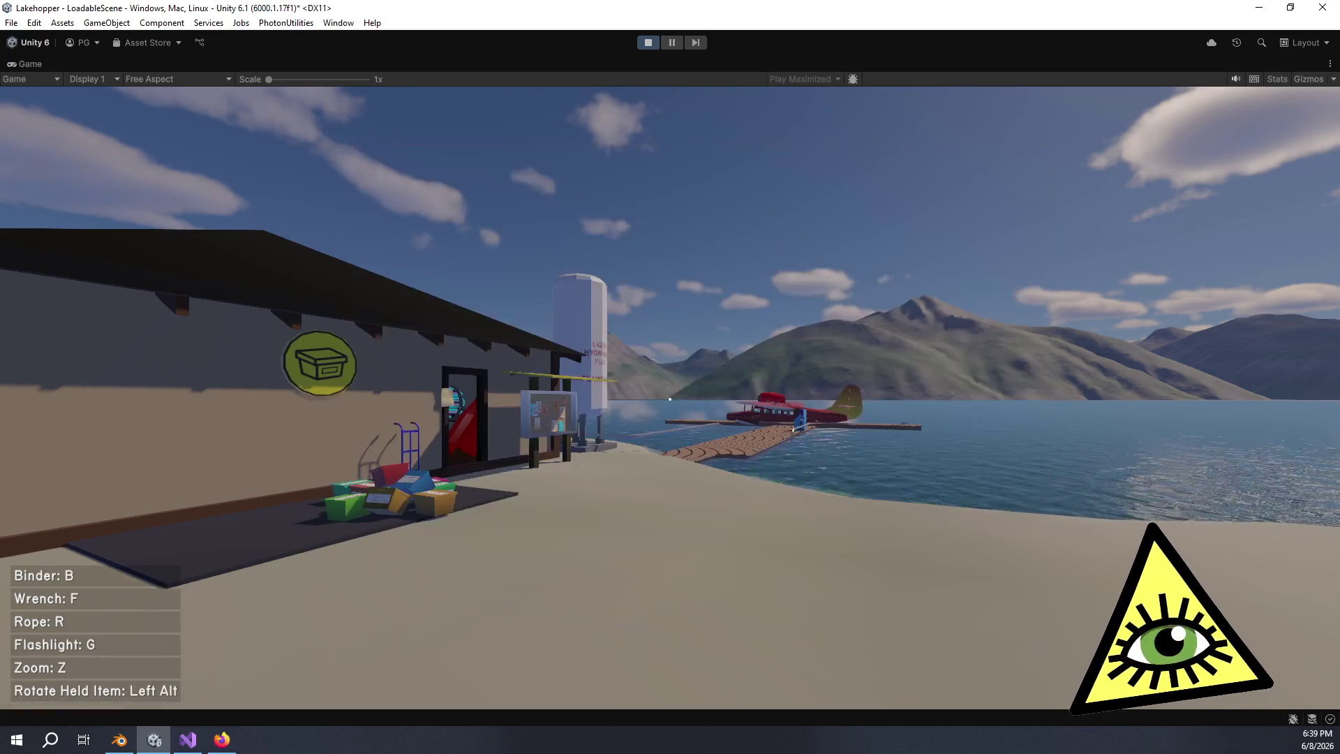
pyautogui.press('w')
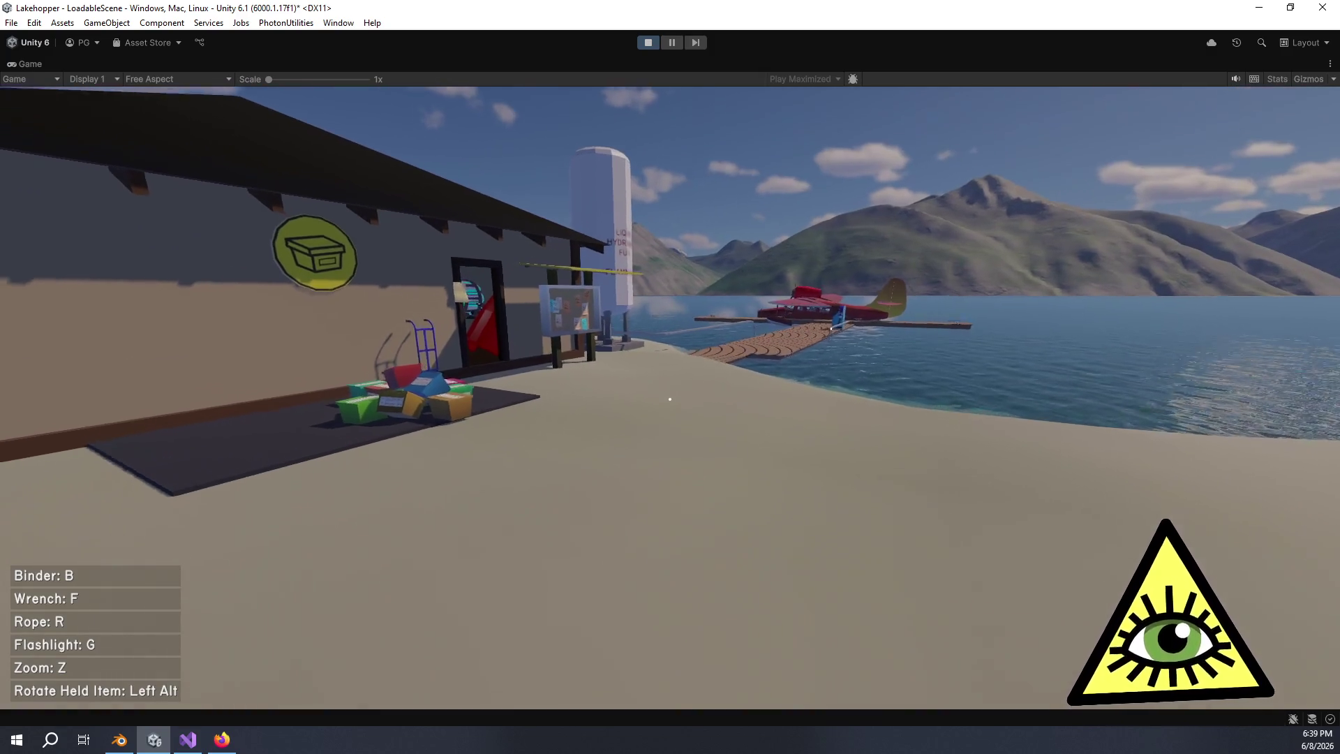
pyautogui.press('w')
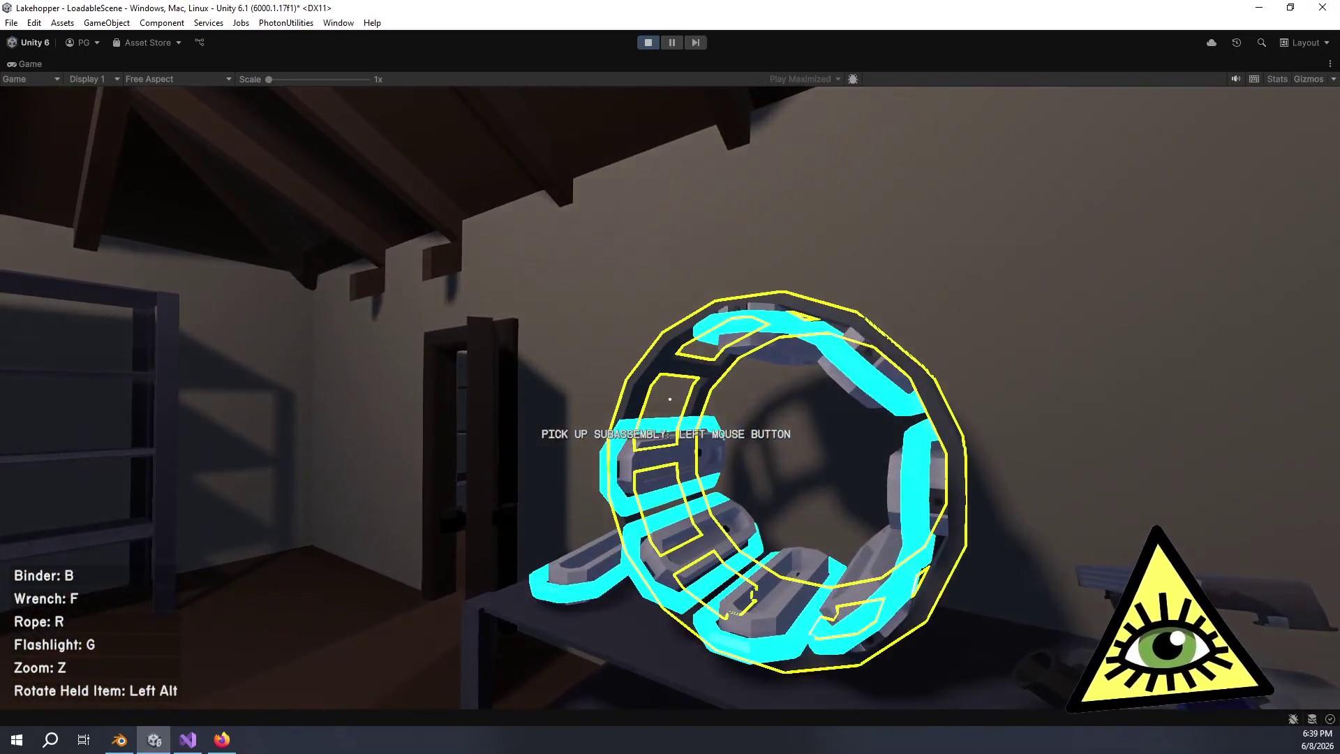
# Move the glowing ring to the floor, then rotate the red cowl bottom diagonally and drop it
pyautogui.click(670, 399)
pyautogui.click(670, 399)
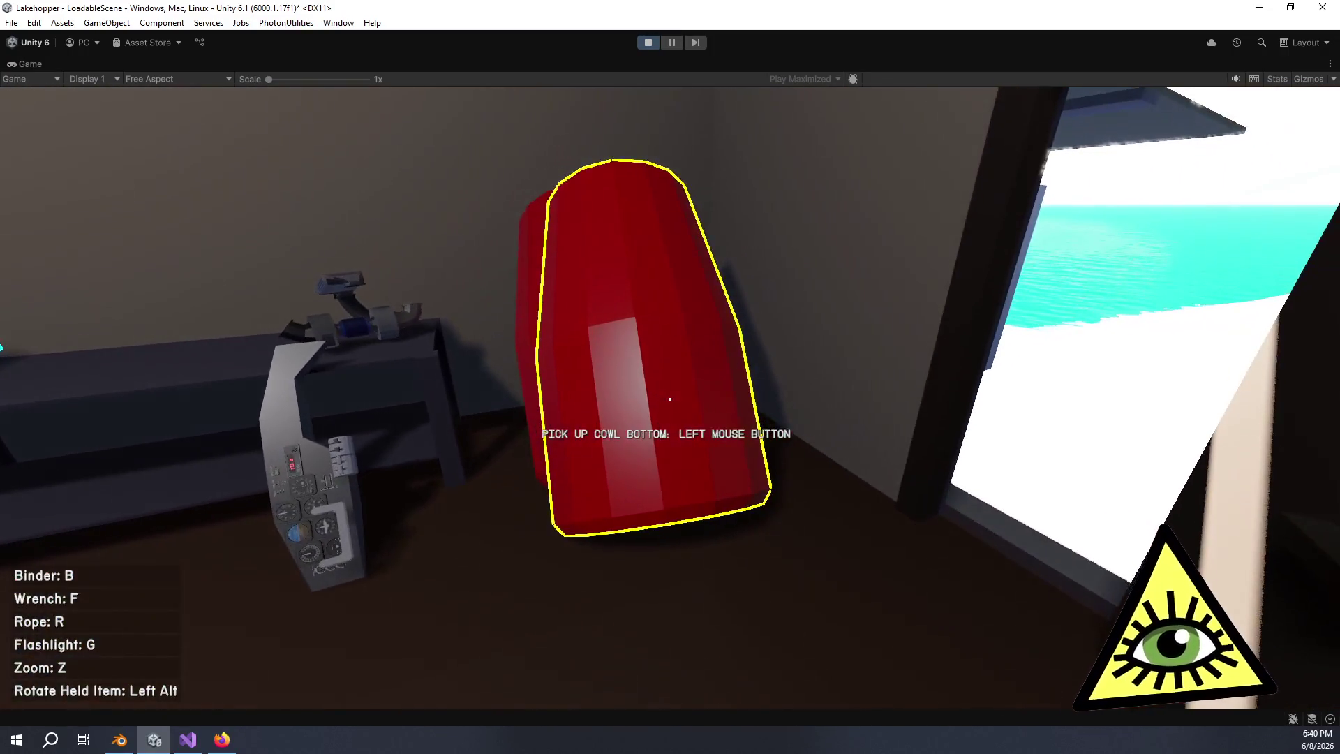
pyautogui.click(670, 399)
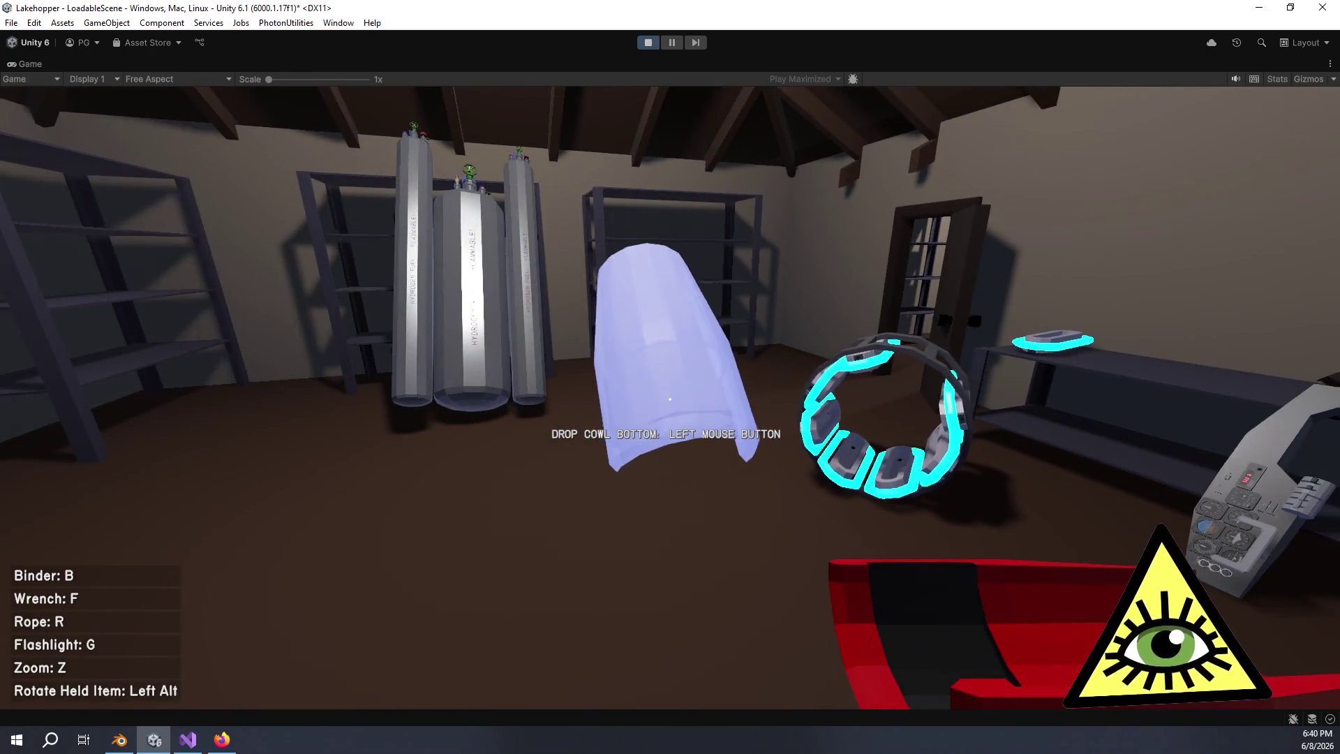
pyautogui.press('alt')
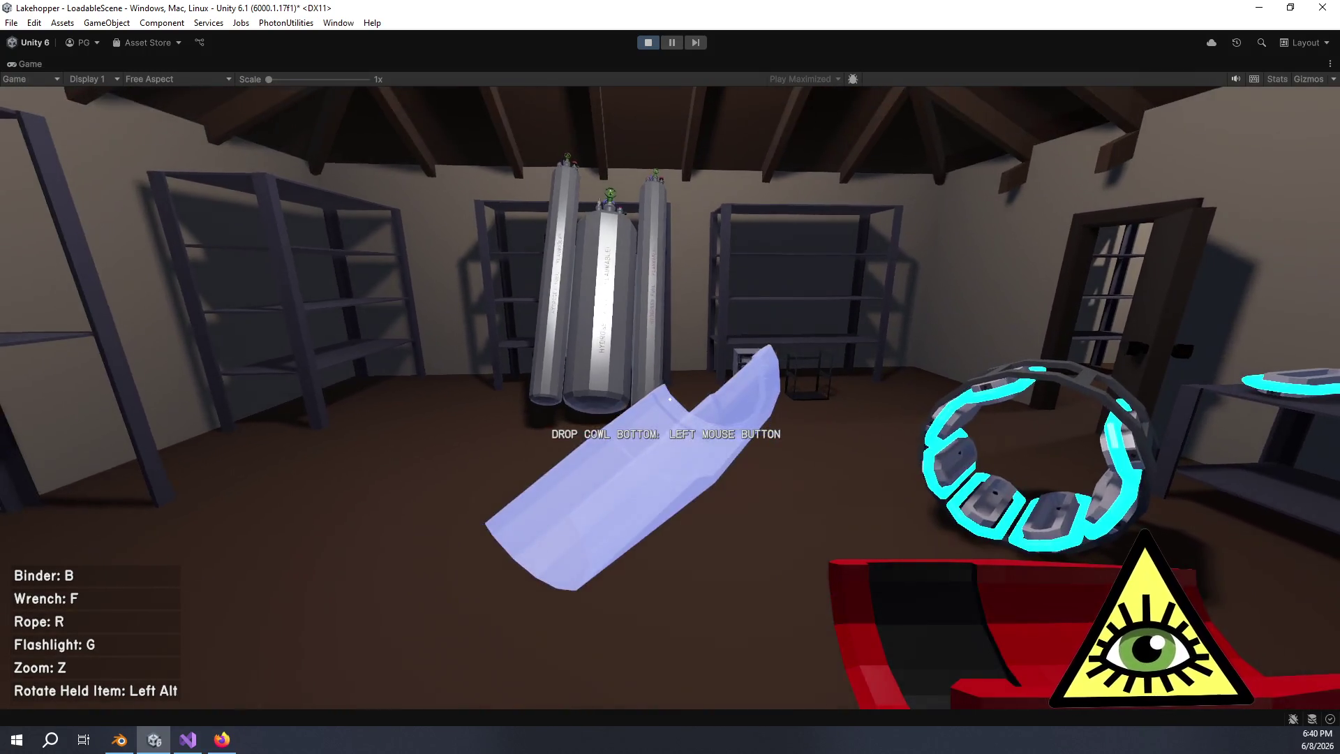
pyautogui.click(670, 399)
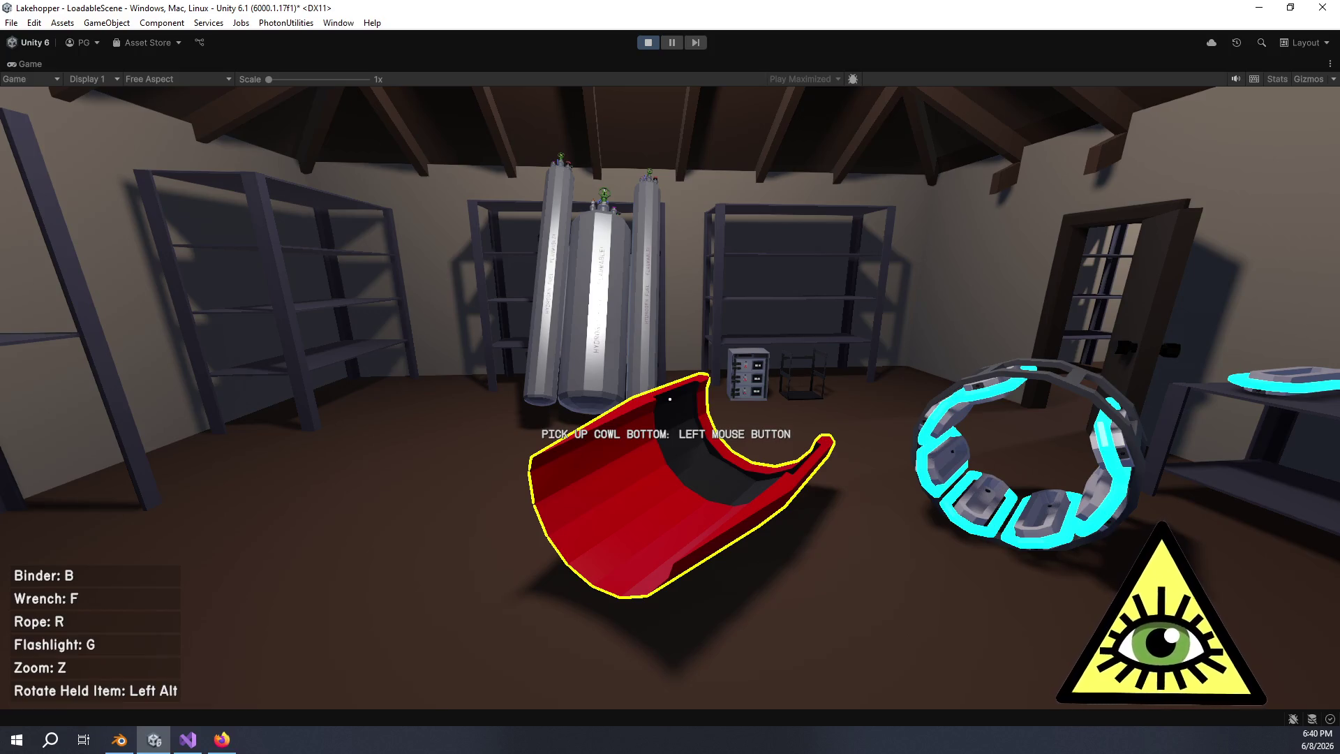
# Walk up to the ring subassembly, then switch to the Sokpop website in the browser
pyautogui.press('a')
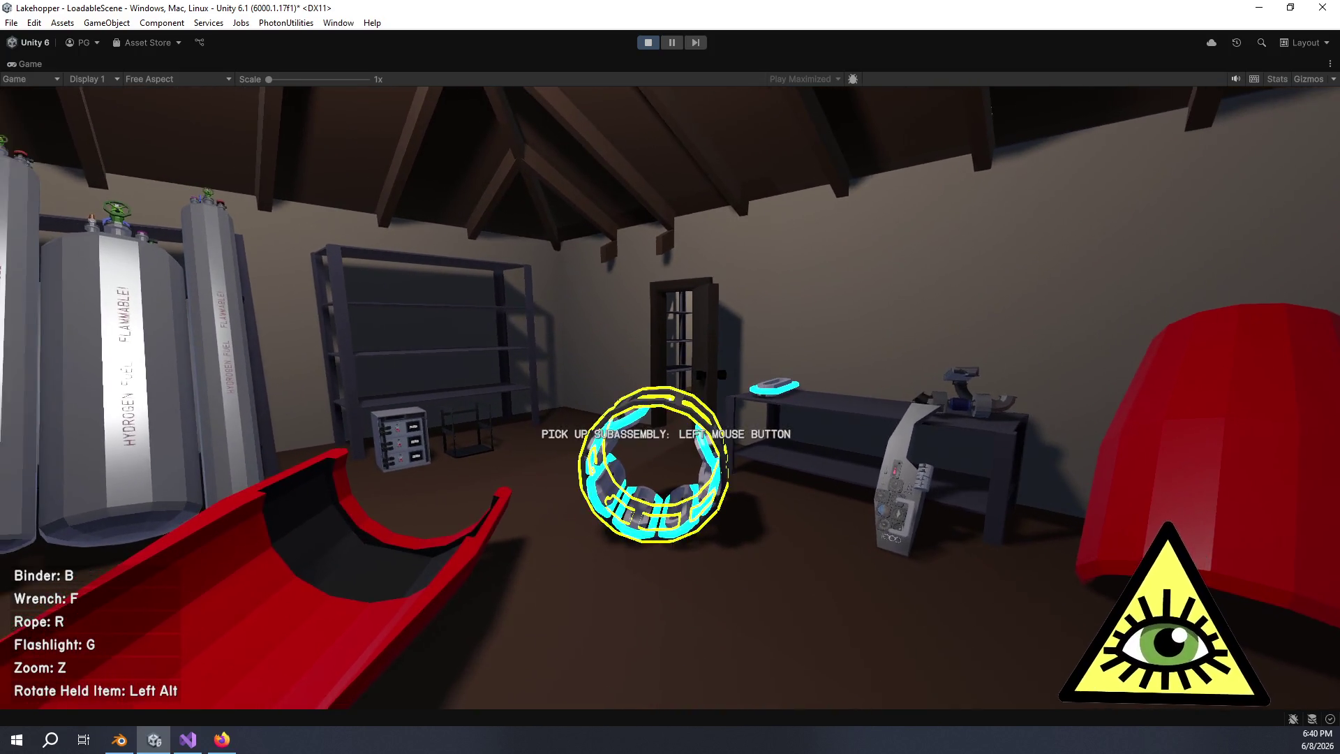
pyautogui.press('w')
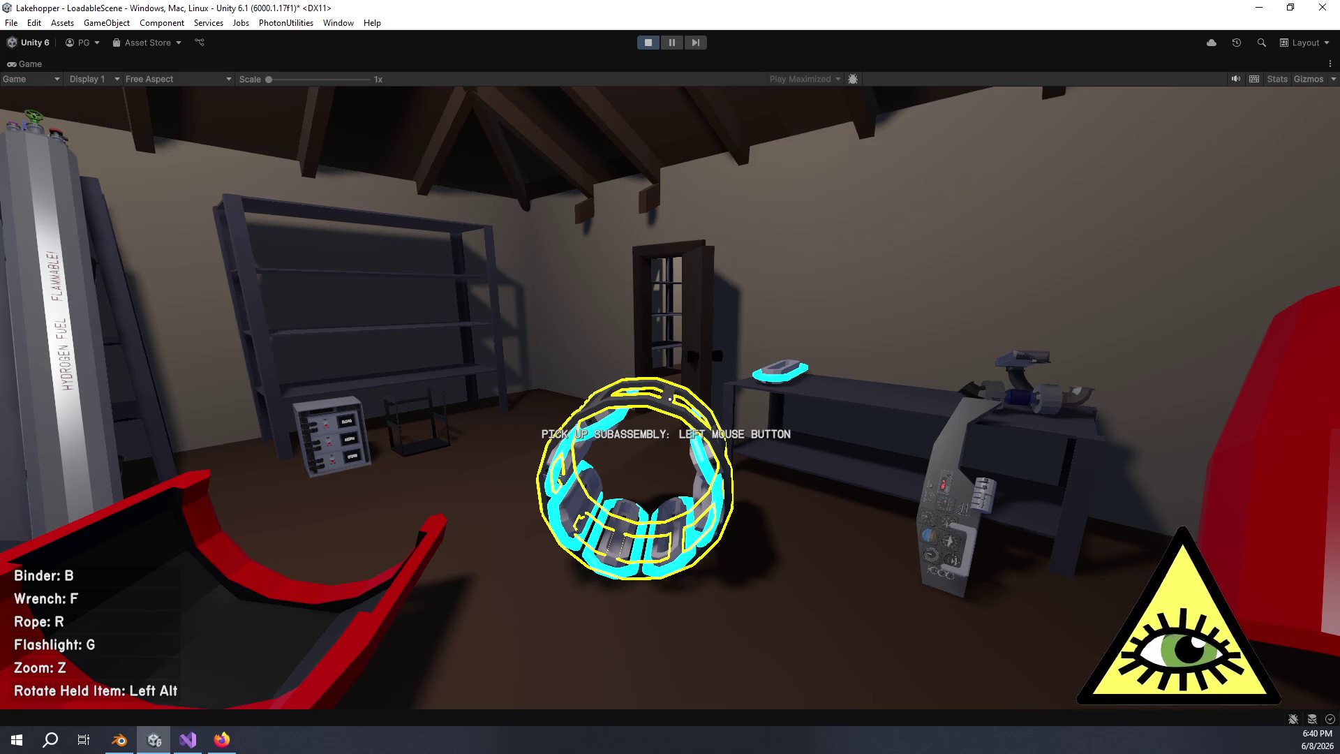
pyautogui.press('d')
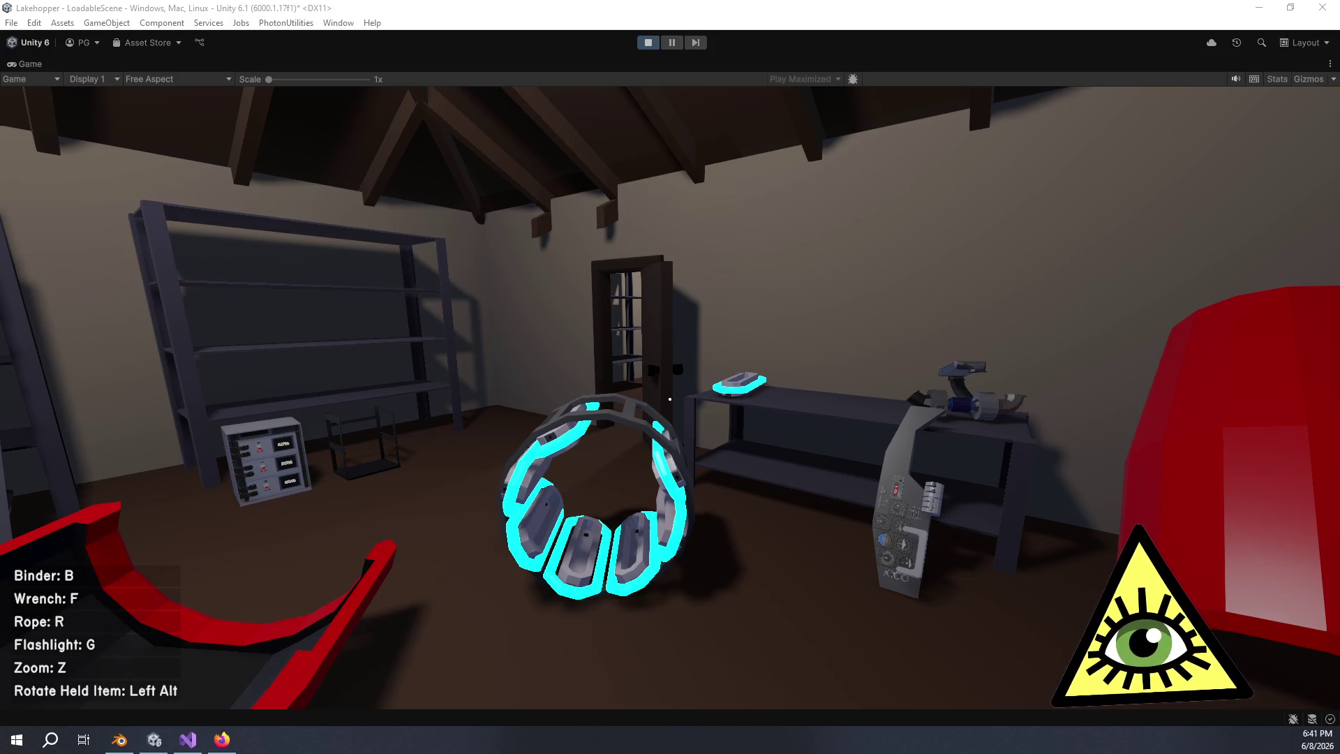
pyautogui.hotkey('alt', 'Tab')
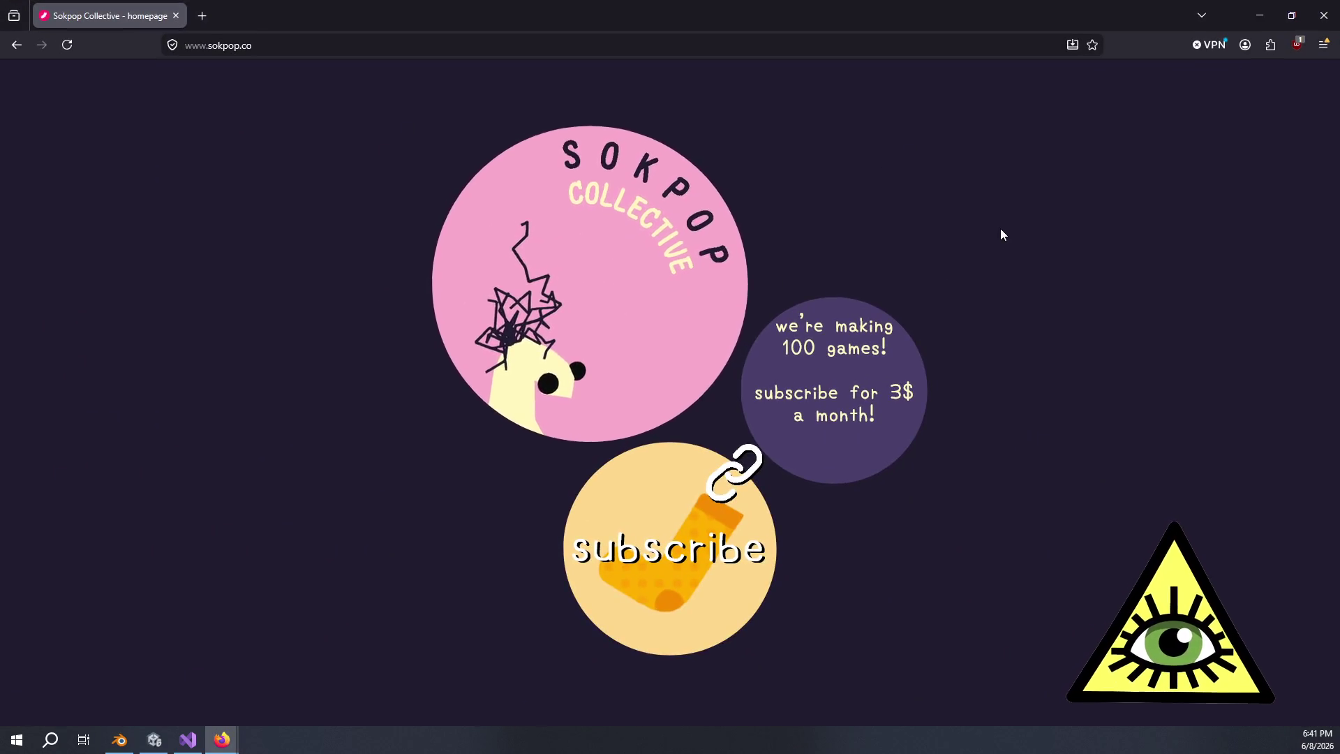
# Enter the Sokpop site, open its games page, then minimize the browser
pyautogui.click(663, 230)
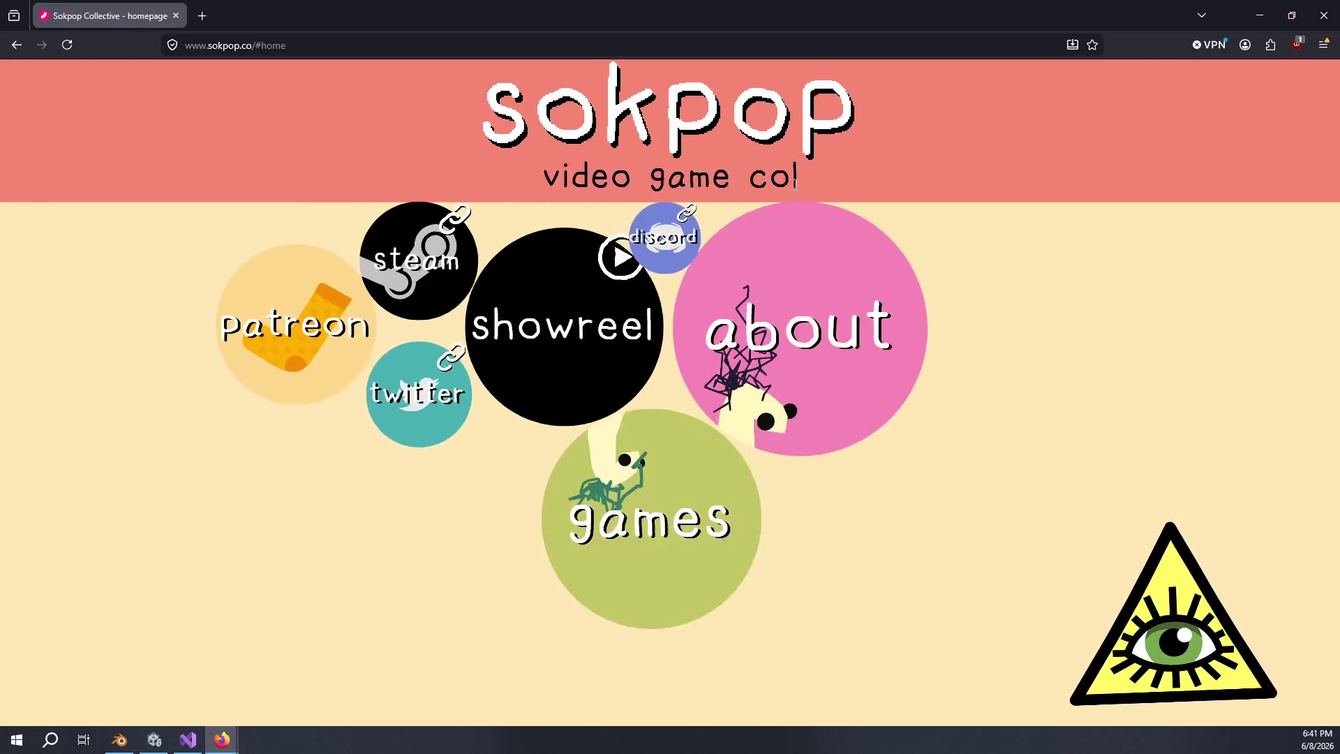
pyautogui.click(740, 624)
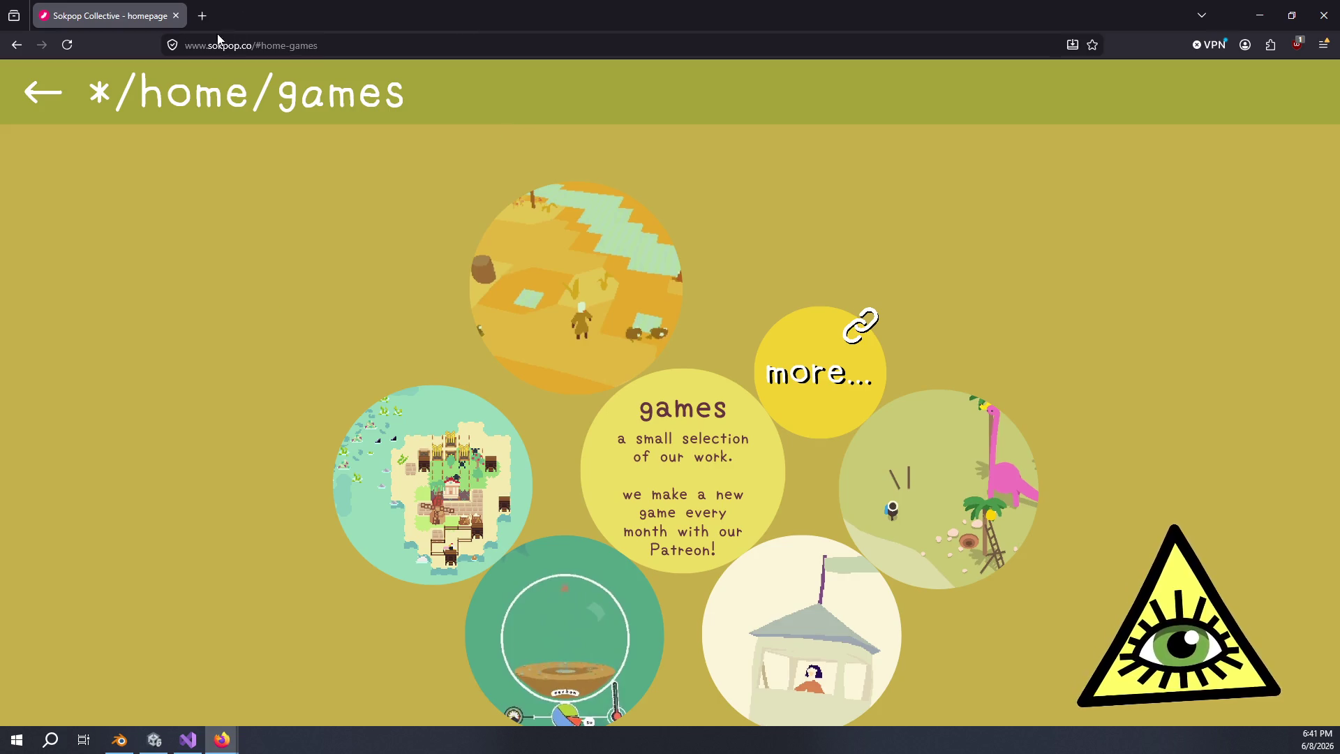
pyautogui.click(222, 740)
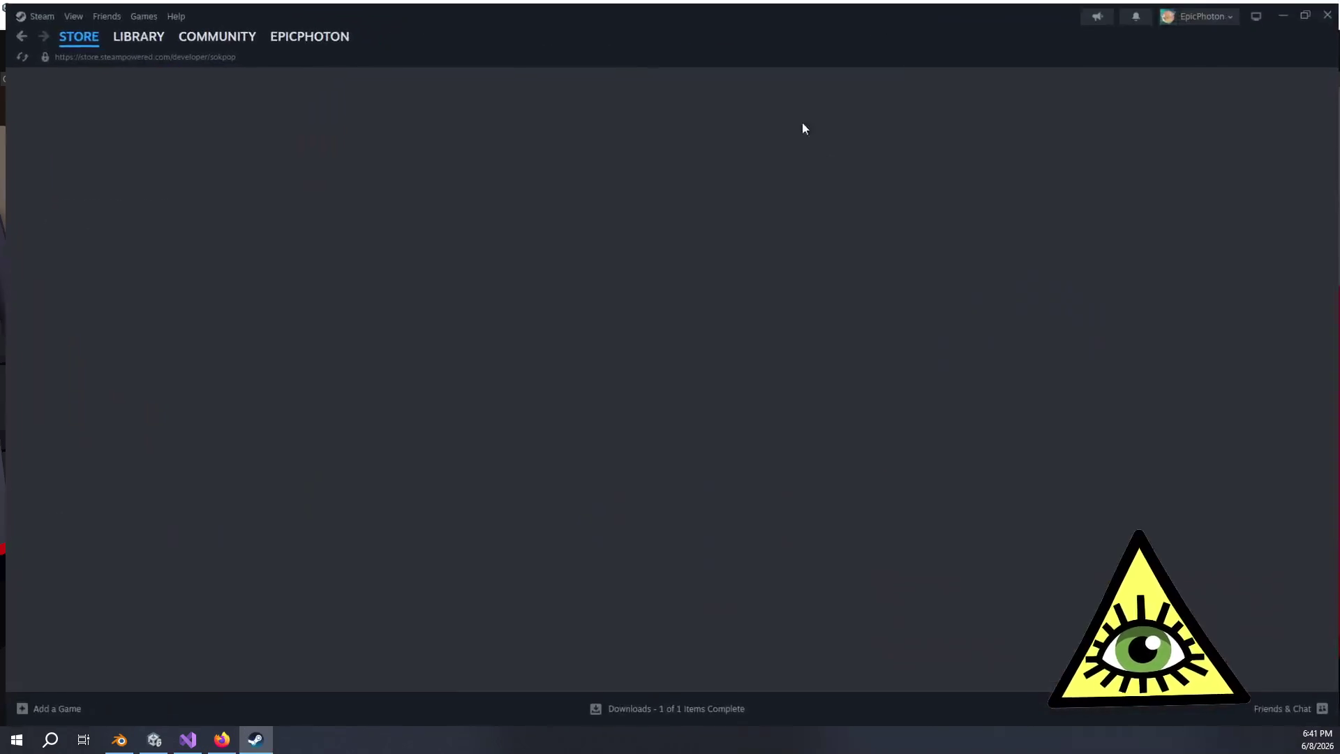
# Scroll the Sokpop developer page to the New Releases list topped by Mistward and Brain School
pyautogui.scroll(-5, 683, 509)
pyautogui.scroll(-15, 683, 509)
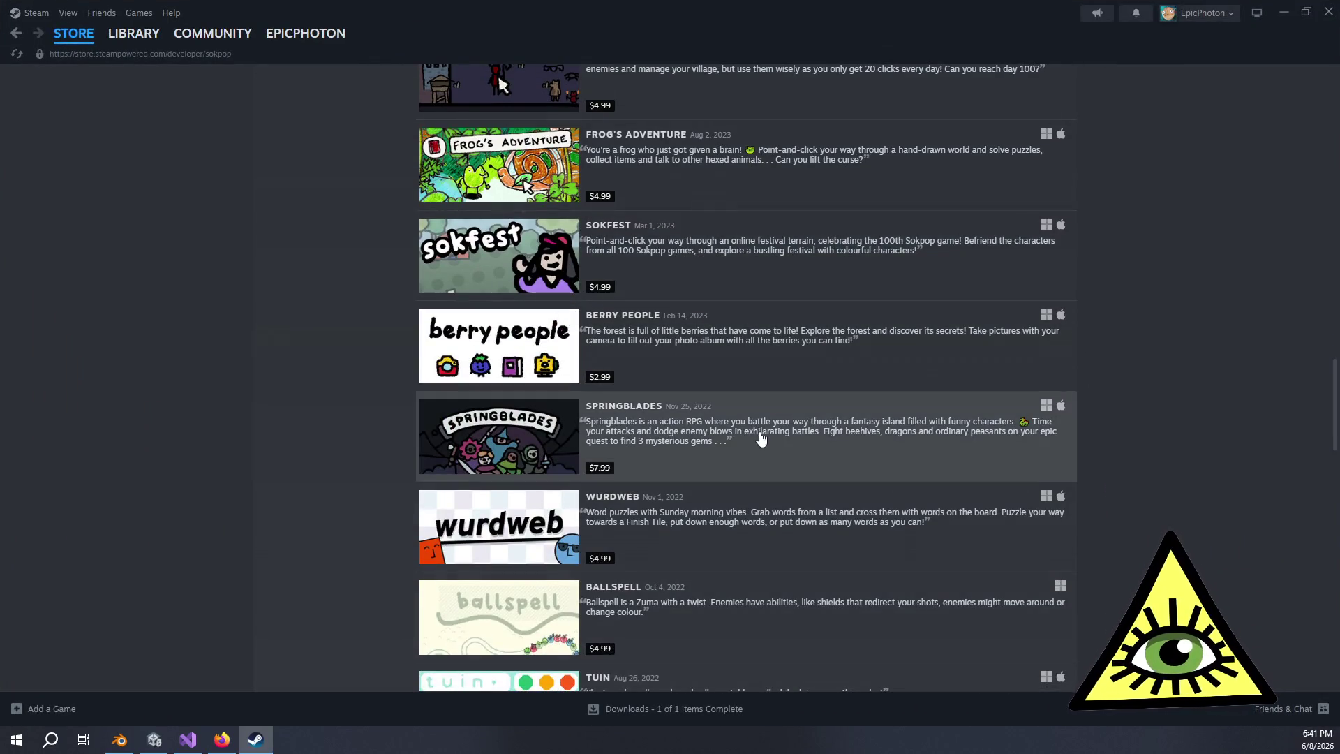
pyautogui.scroll(3, 734, 413)
pyautogui.scroll(6, 734, 413)
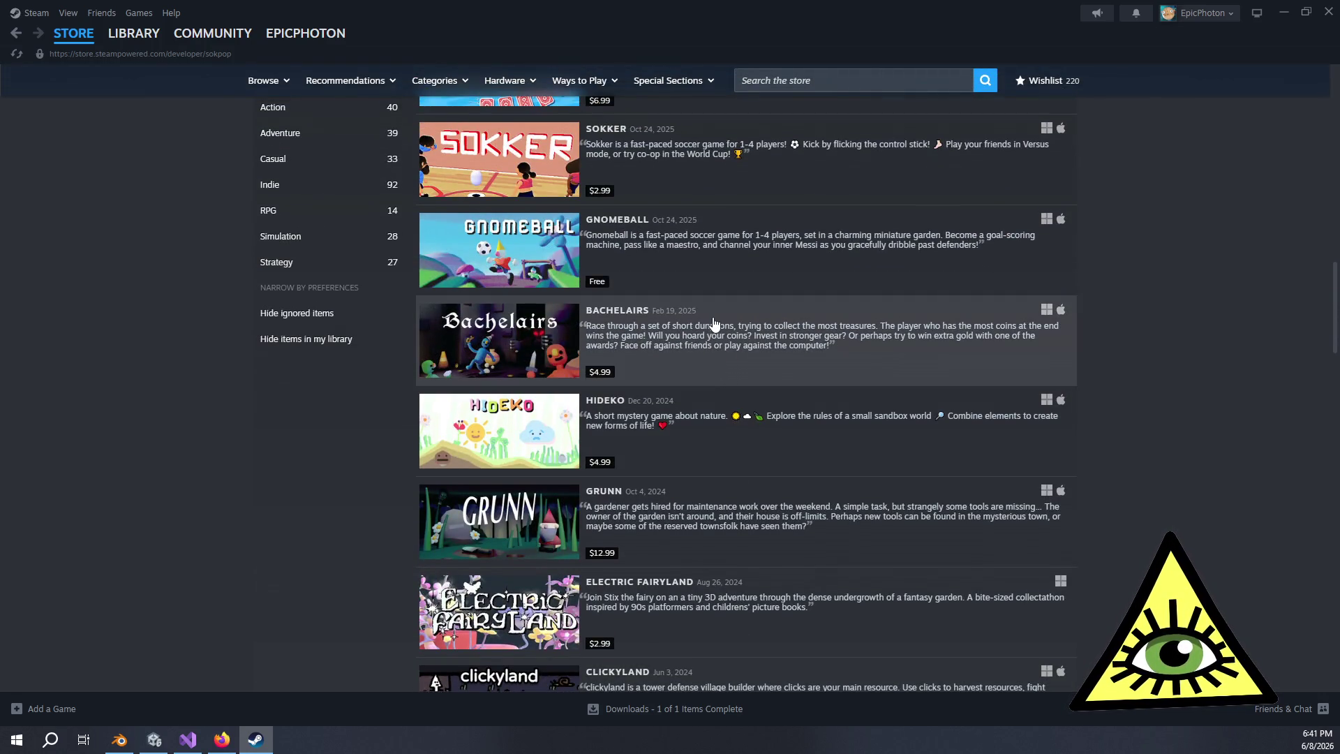
pyautogui.scroll(2, 713, 323)
pyautogui.scroll(2, 714, 323)
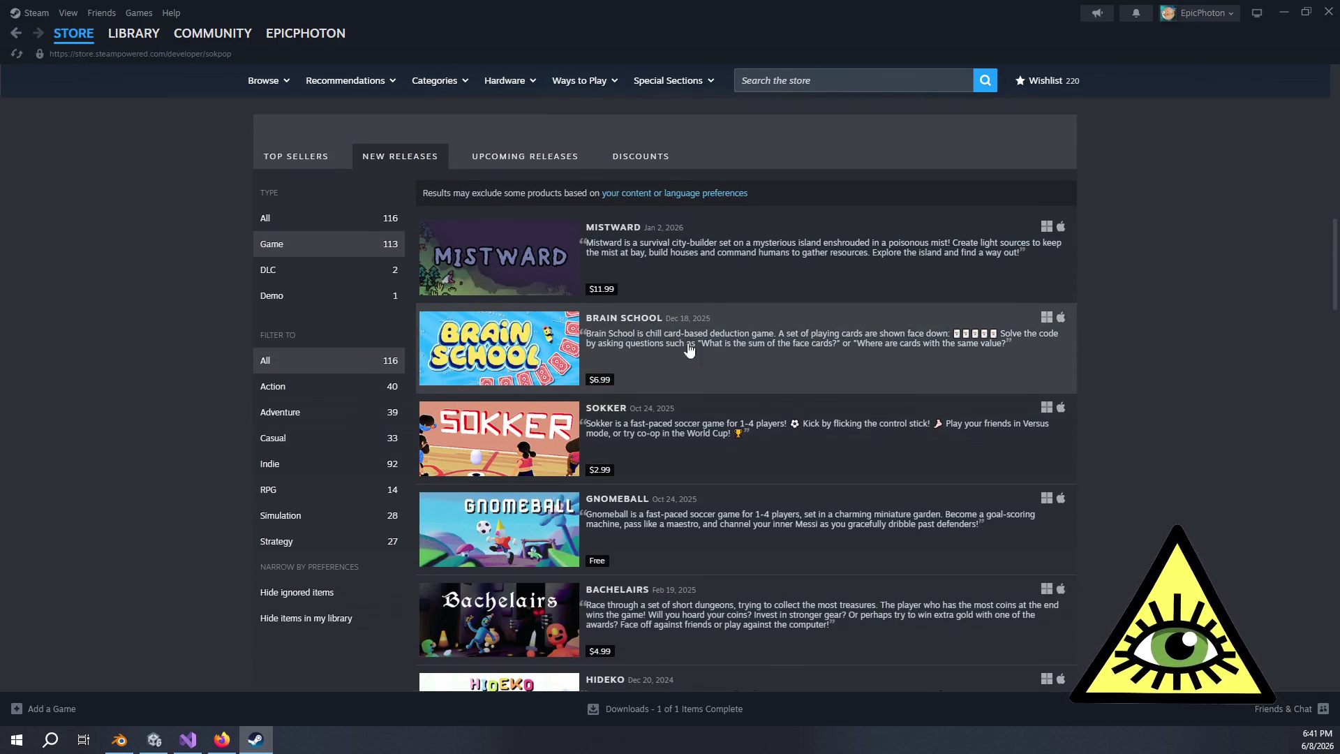
pyautogui.scroll(1, 381, 260)
pyautogui.scroll(2, 380, 261)
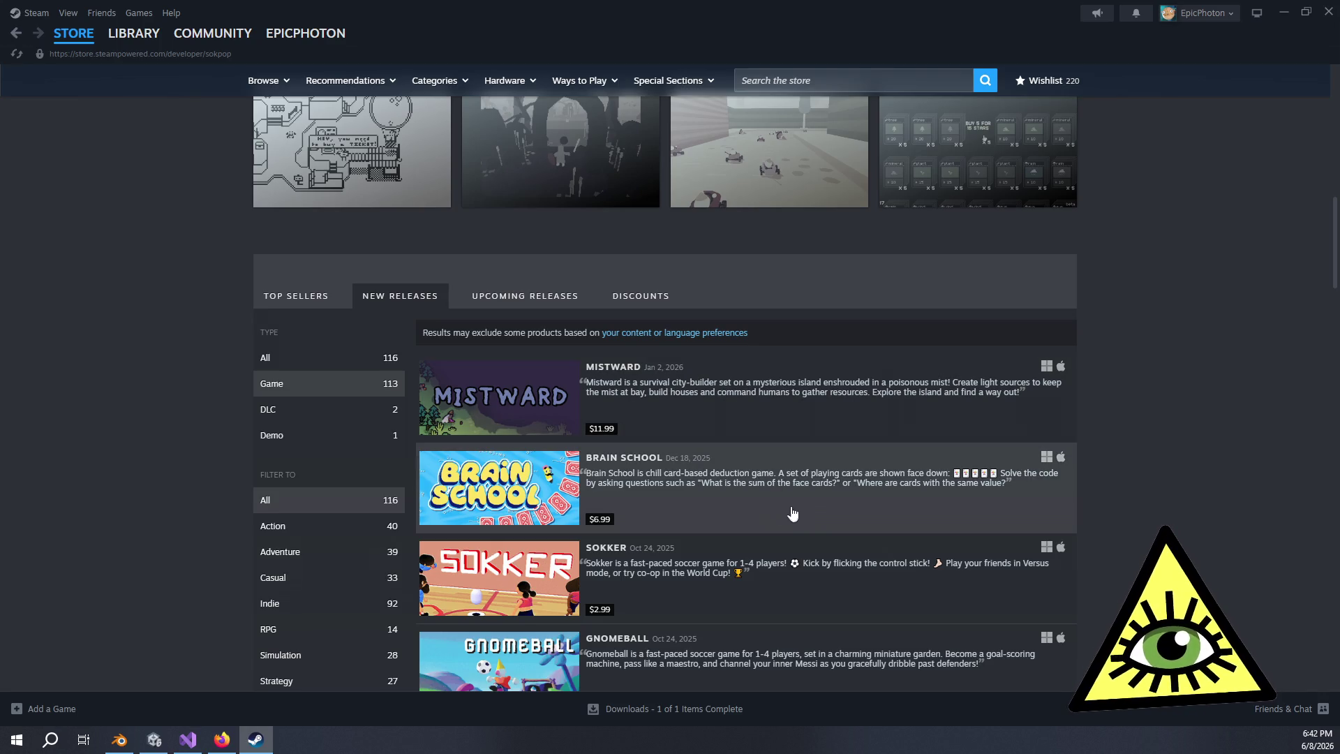
pyautogui.scroll(-1, 796, 509)
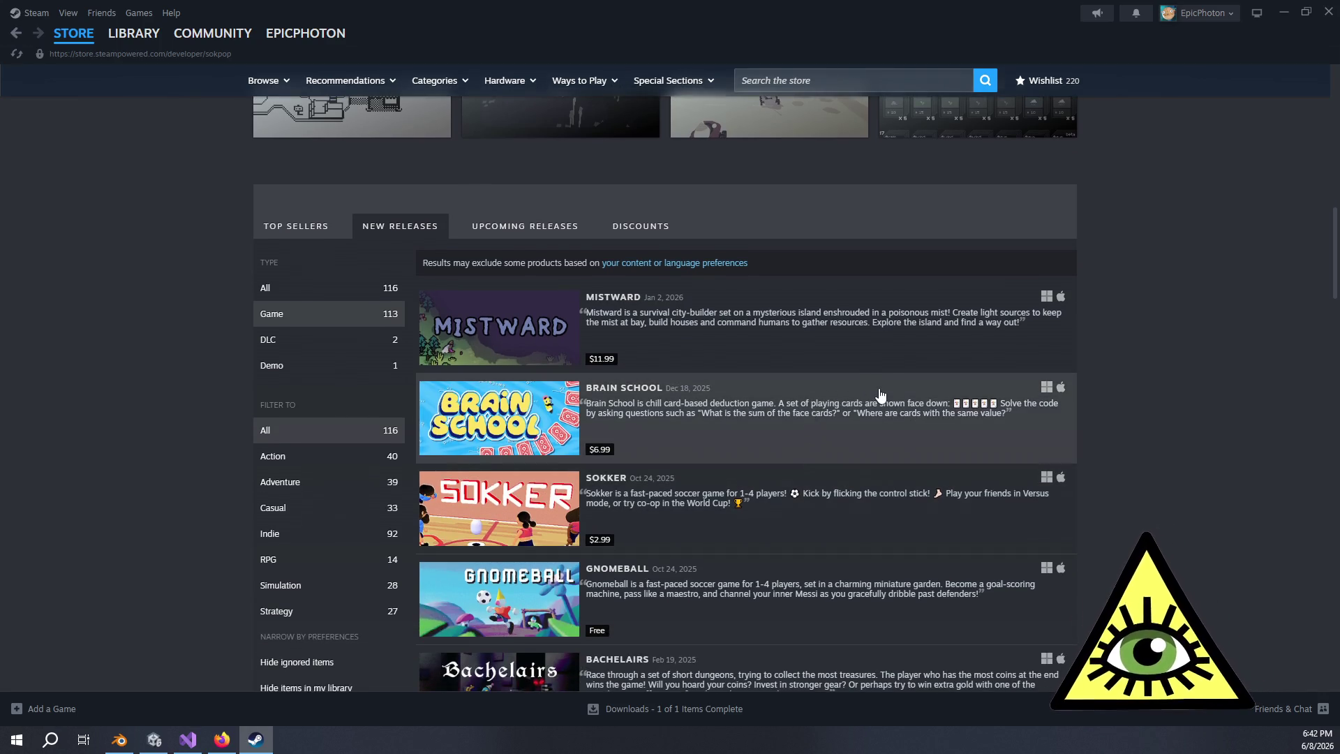
pyautogui.scroll(-4, 875, 394)
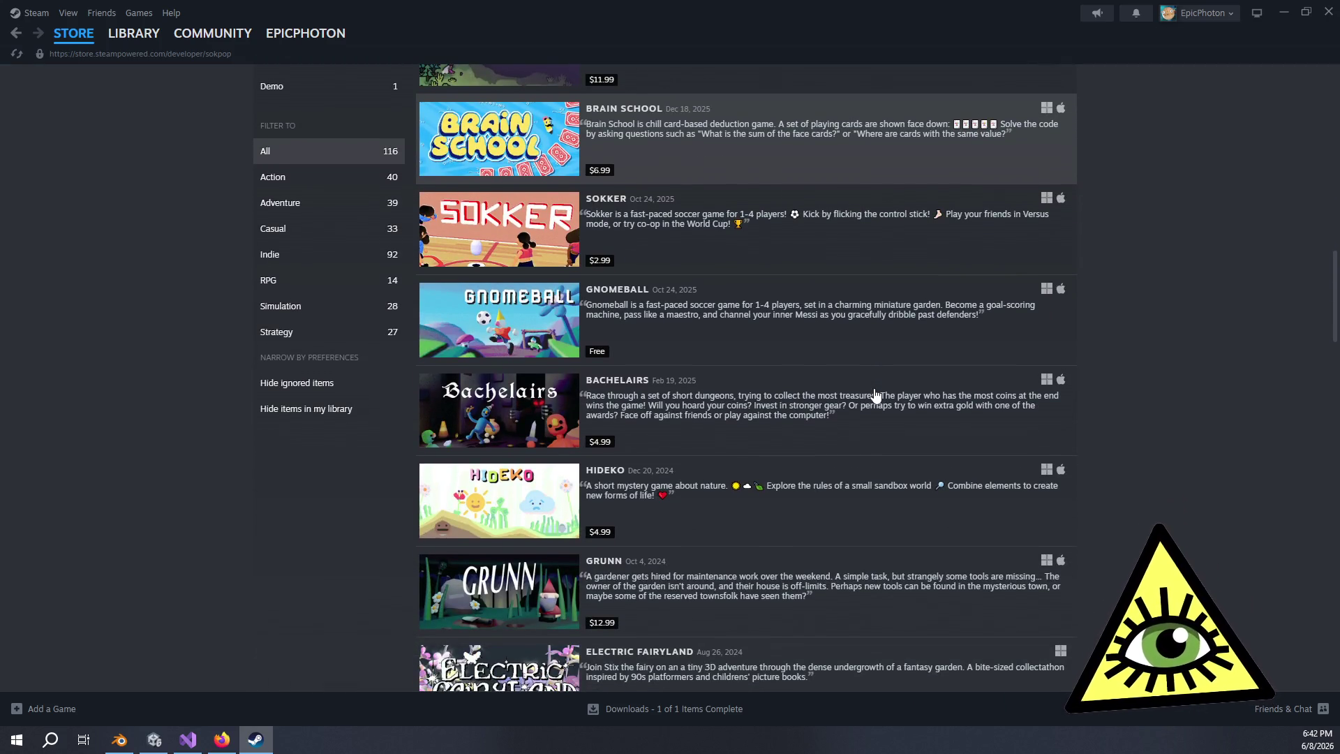
pyautogui.scroll(-14, 875, 395)
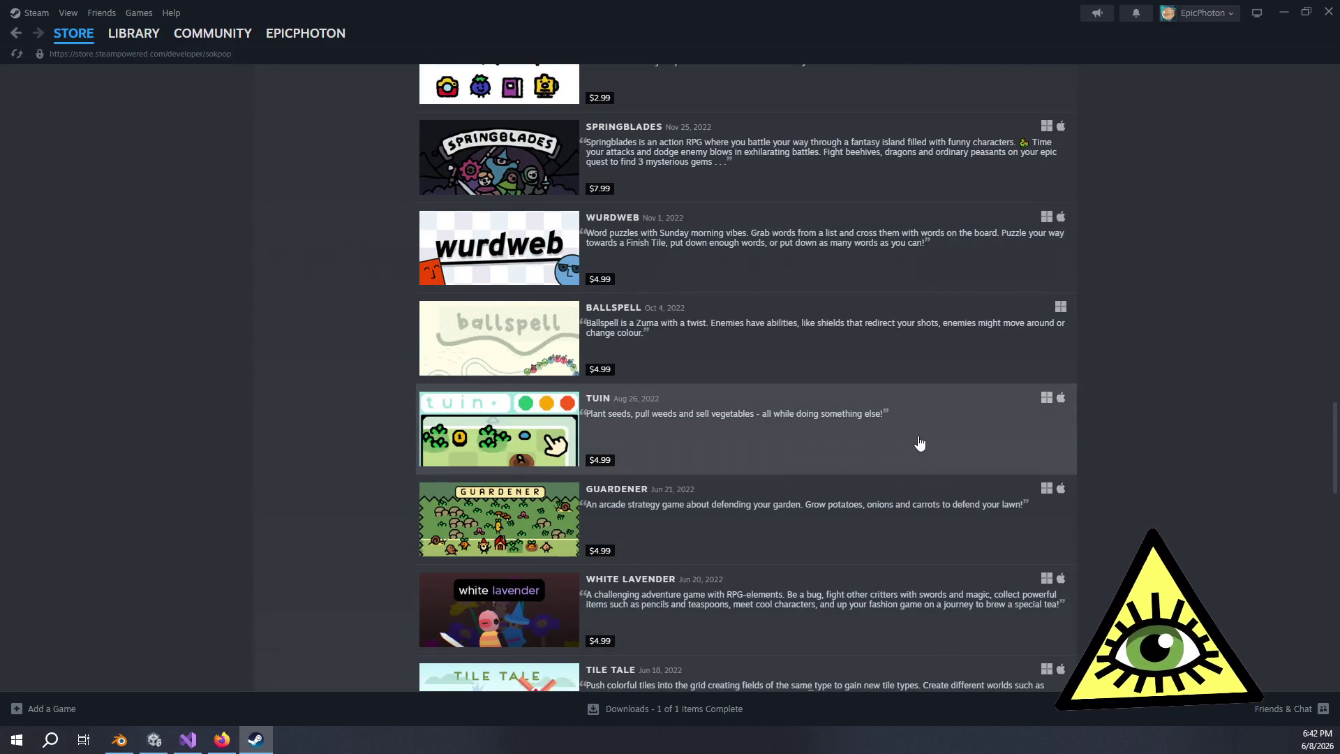
pyautogui.scroll(-3, 921, 447)
pyautogui.scroll(-8, 928, 462)
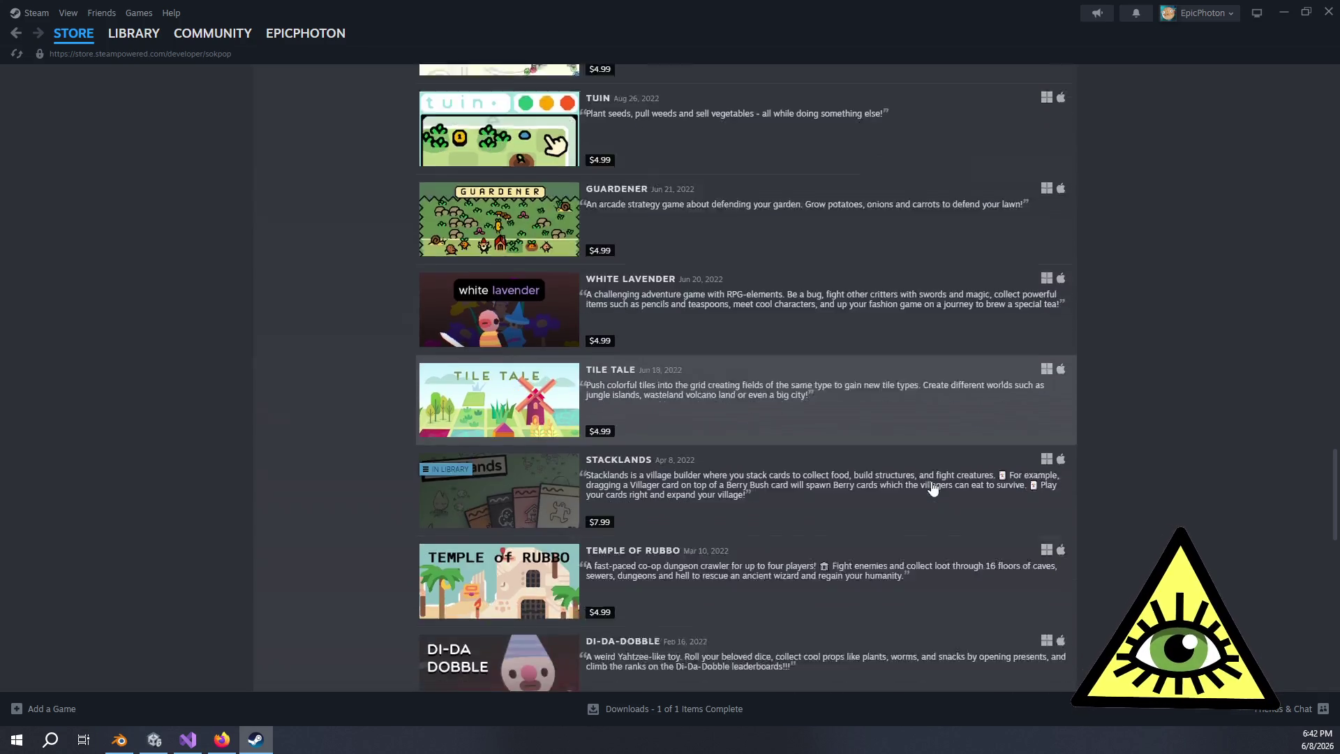
pyautogui.scroll(5, 941, 463)
pyautogui.scroll(-9, 844, 405)
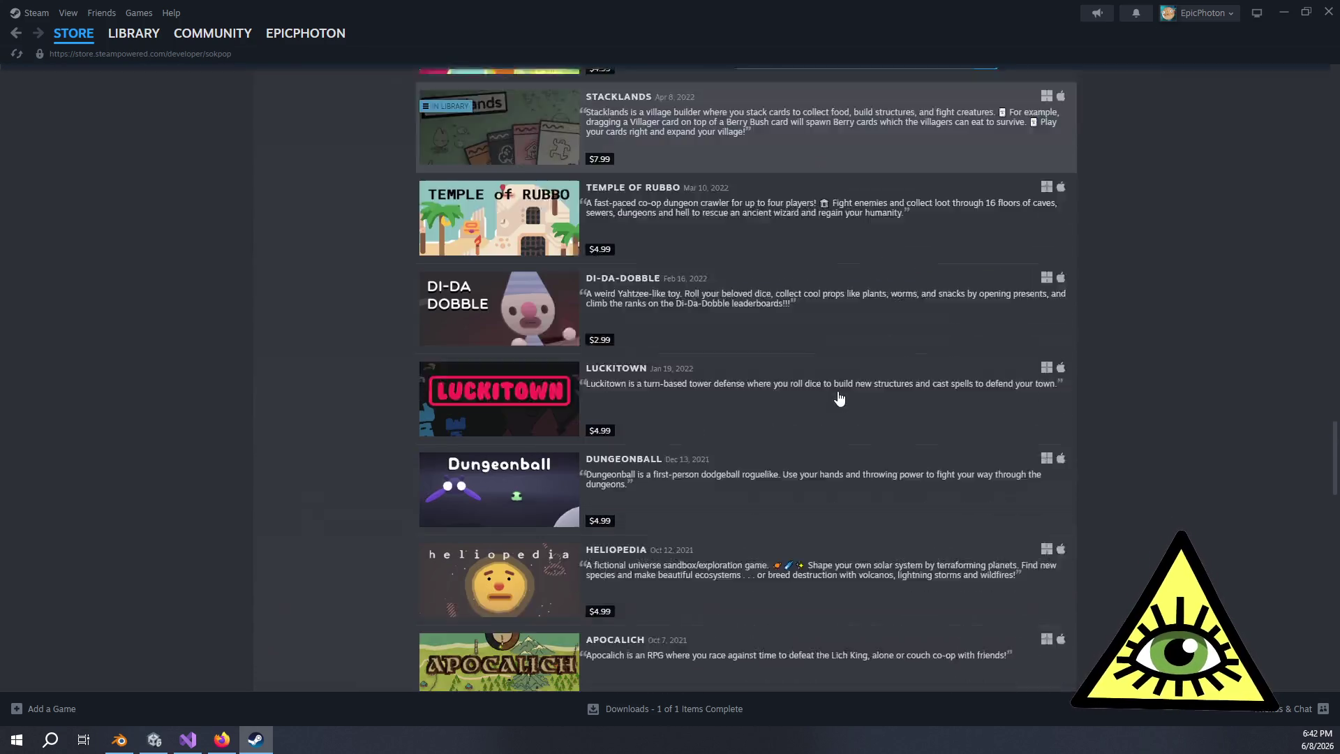
pyautogui.scroll(-3, 842, 380)
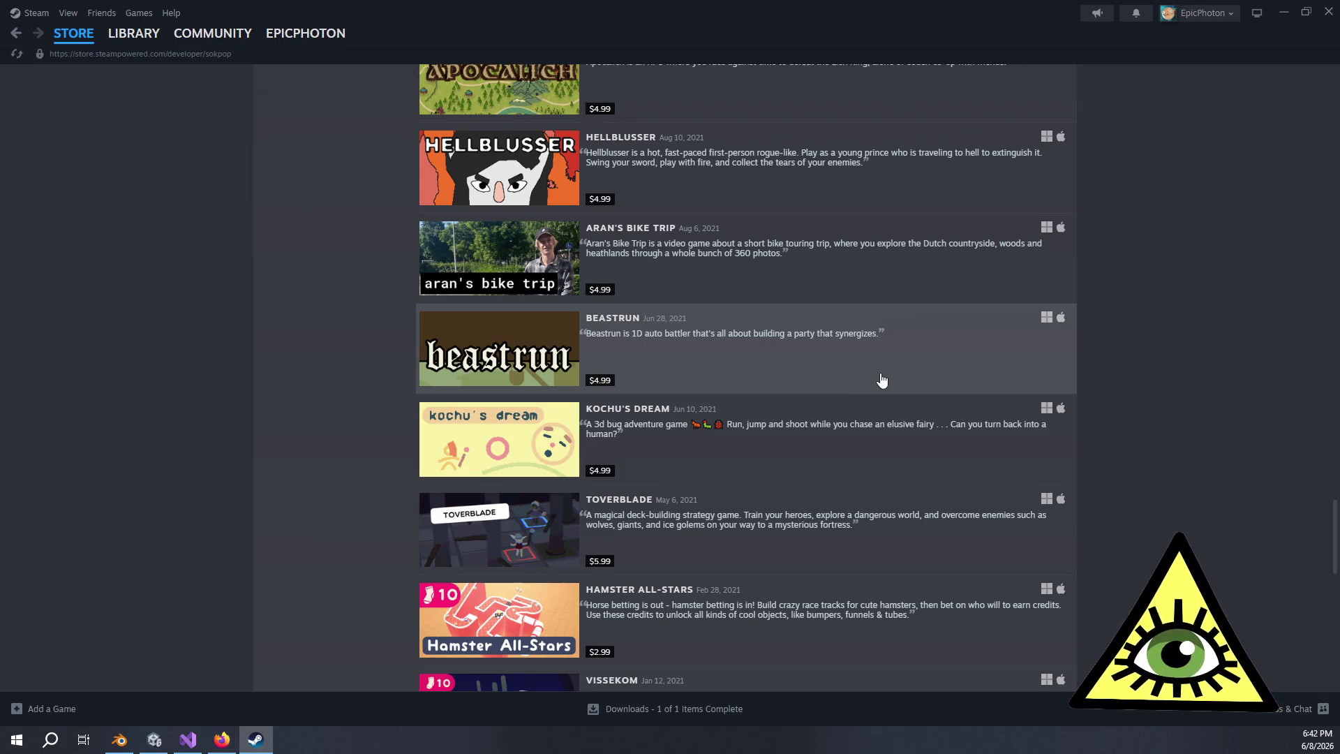
pyautogui.scroll(-7, 902, 363)
pyautogui.scroll(-8, 921, 349)
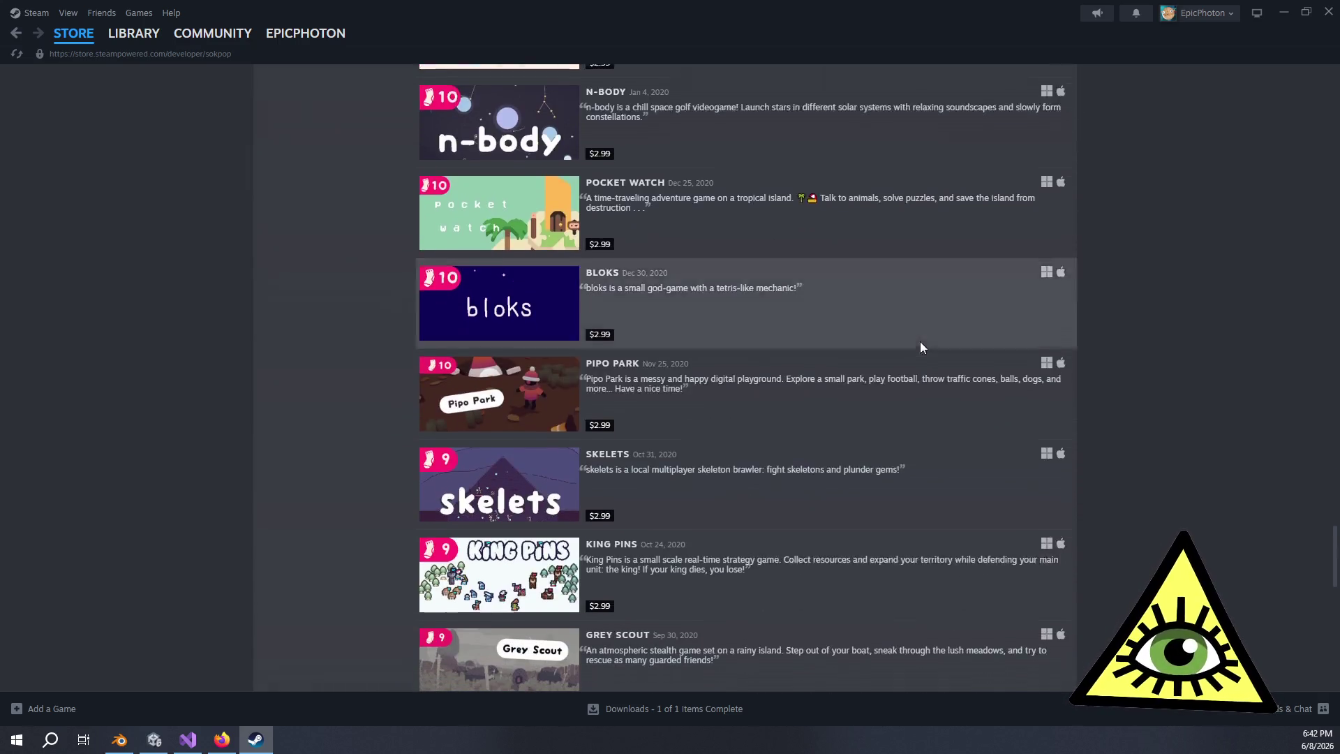
pyautogui.scroll(-5, 924, 348)
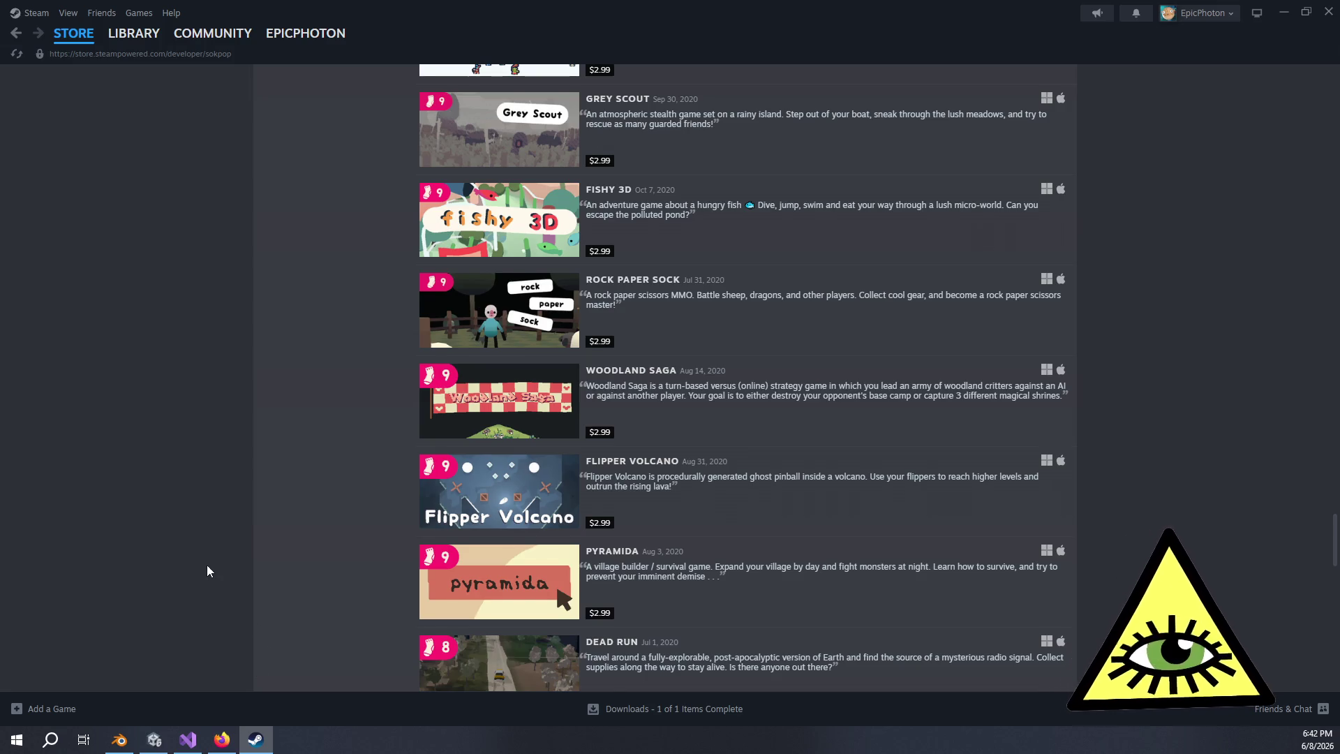
pyautogui.scroll(-5, 222, 577)
pyautogui.scroll(-5, 342, 445)
pyautogui.scroll(-8, 354, 452)
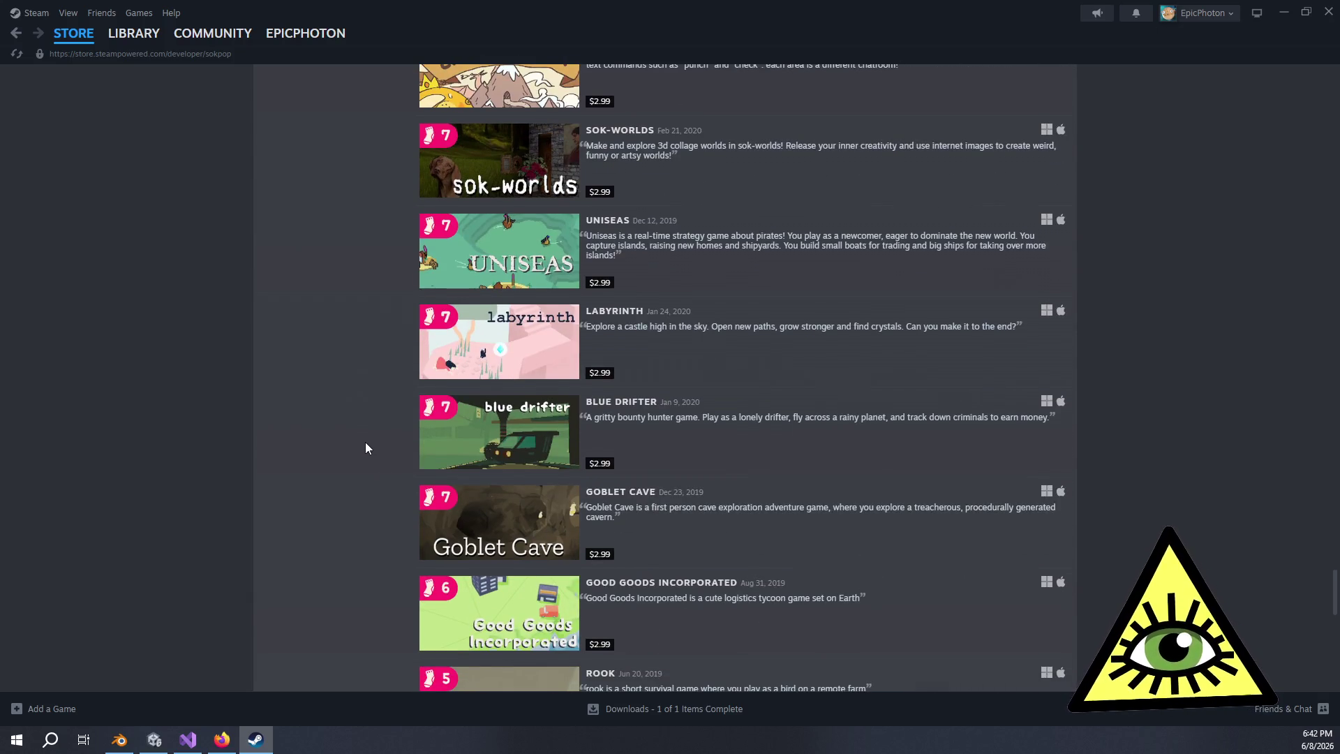
pyautogui.scroll(-2, 356, 457)
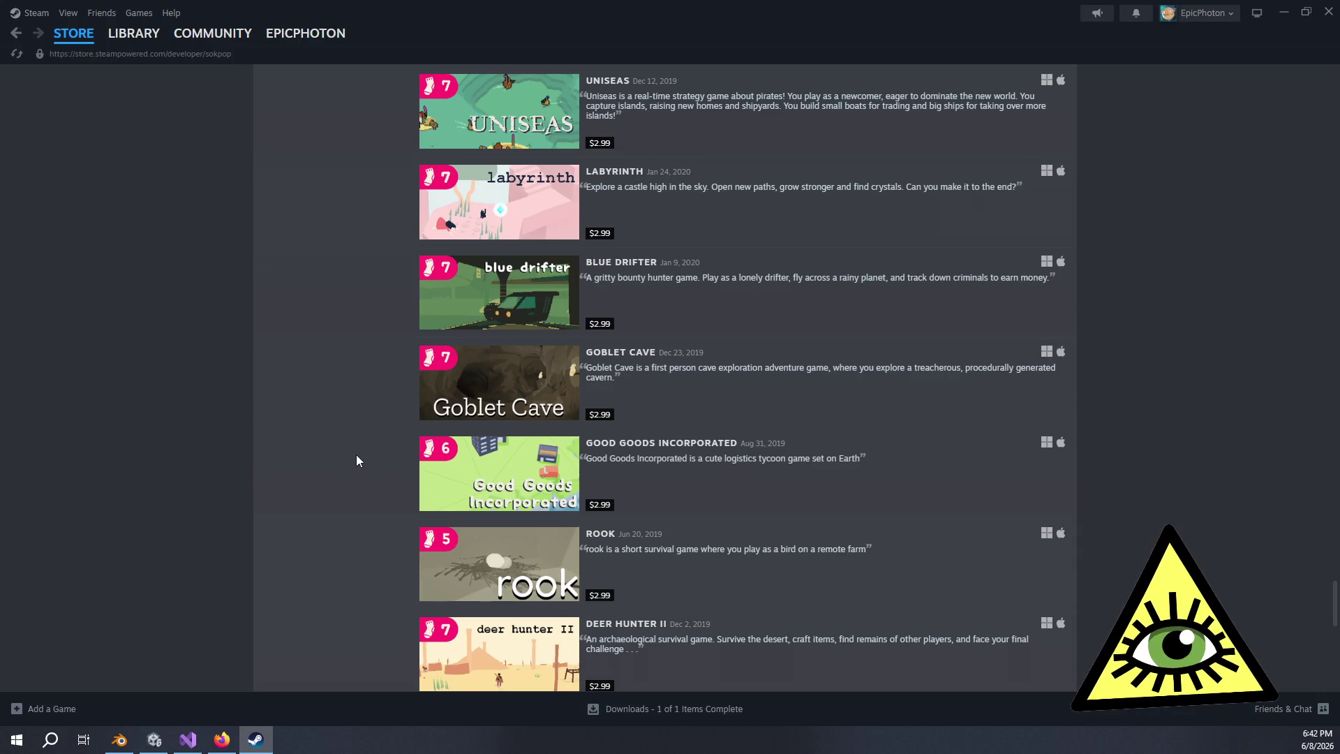
pyautogui.scroll(-3, 367, 448)
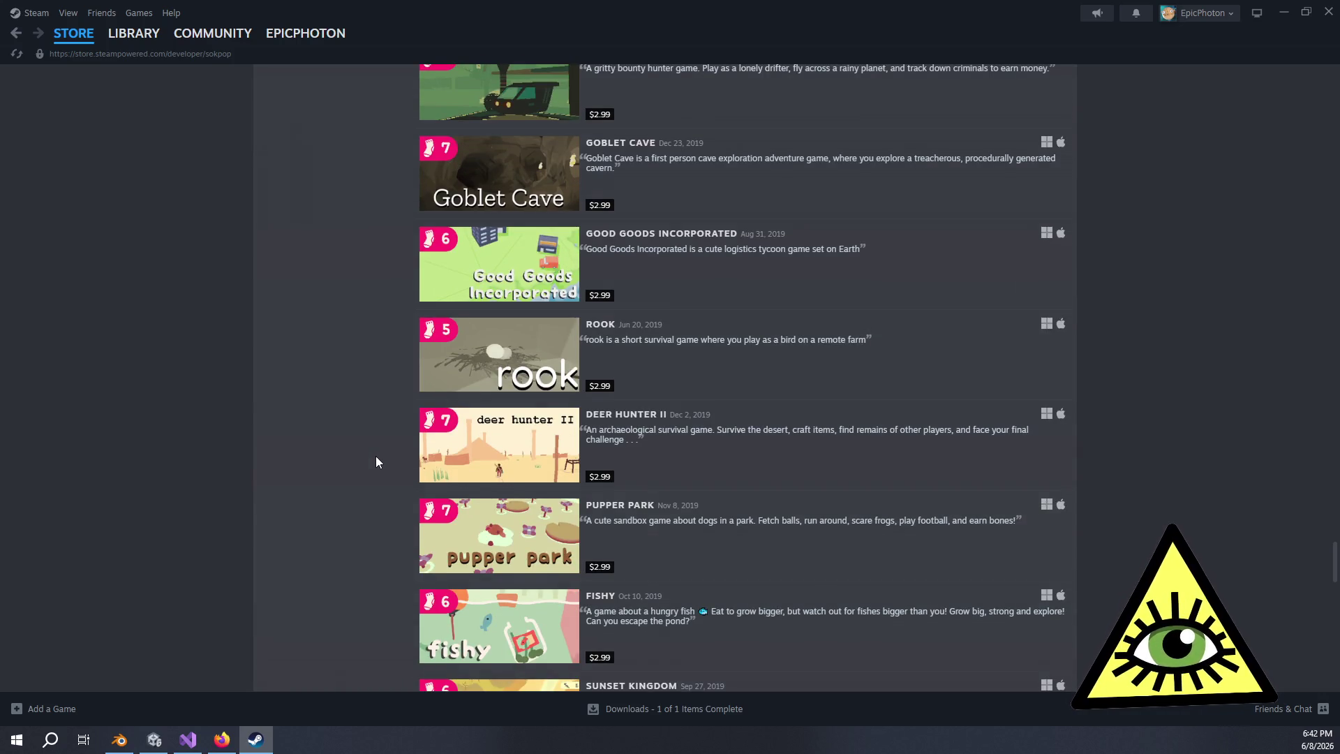
pyautogui.scroll(-4, 375, 463)
pyautogui.scroll(-1, 380, 467)
pyautogui.scroll(-2, 402, 451)
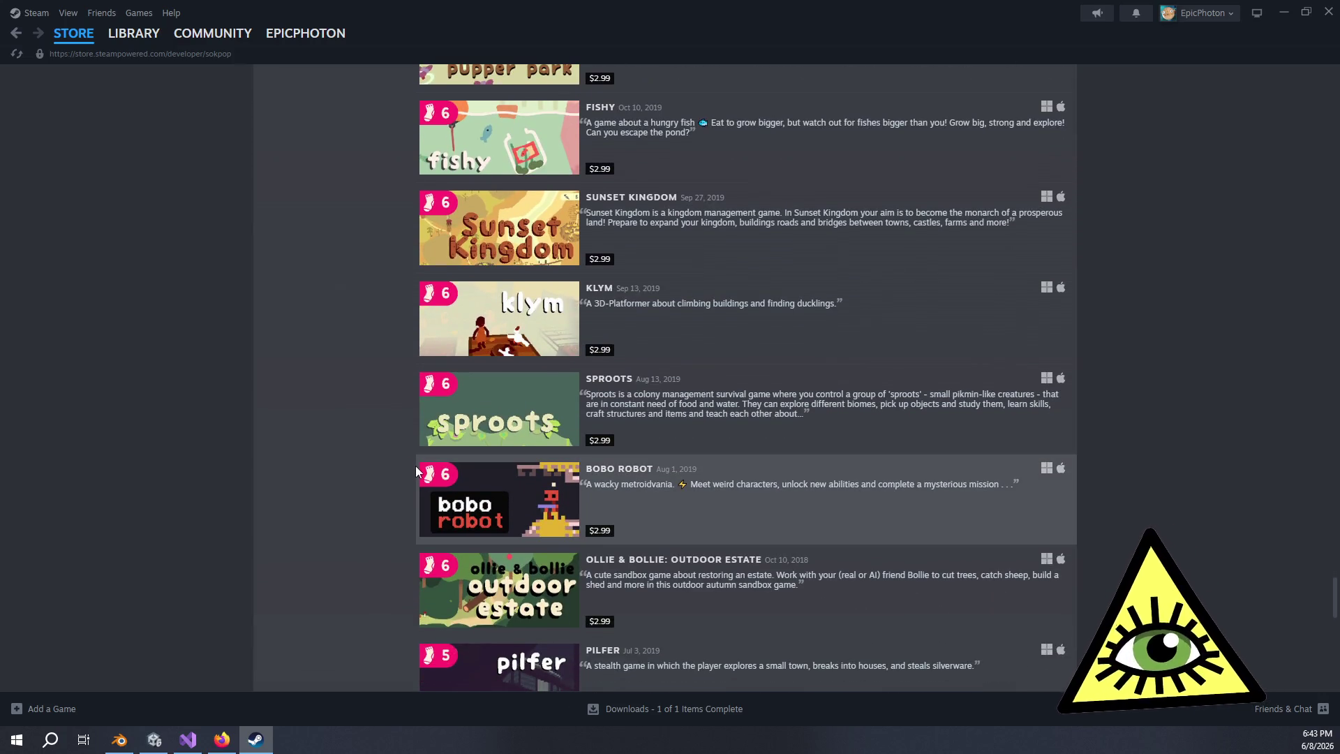
pyautogui.scroll(-3, 405, 471)
pyautogui.scroll(-4, 401, 466)
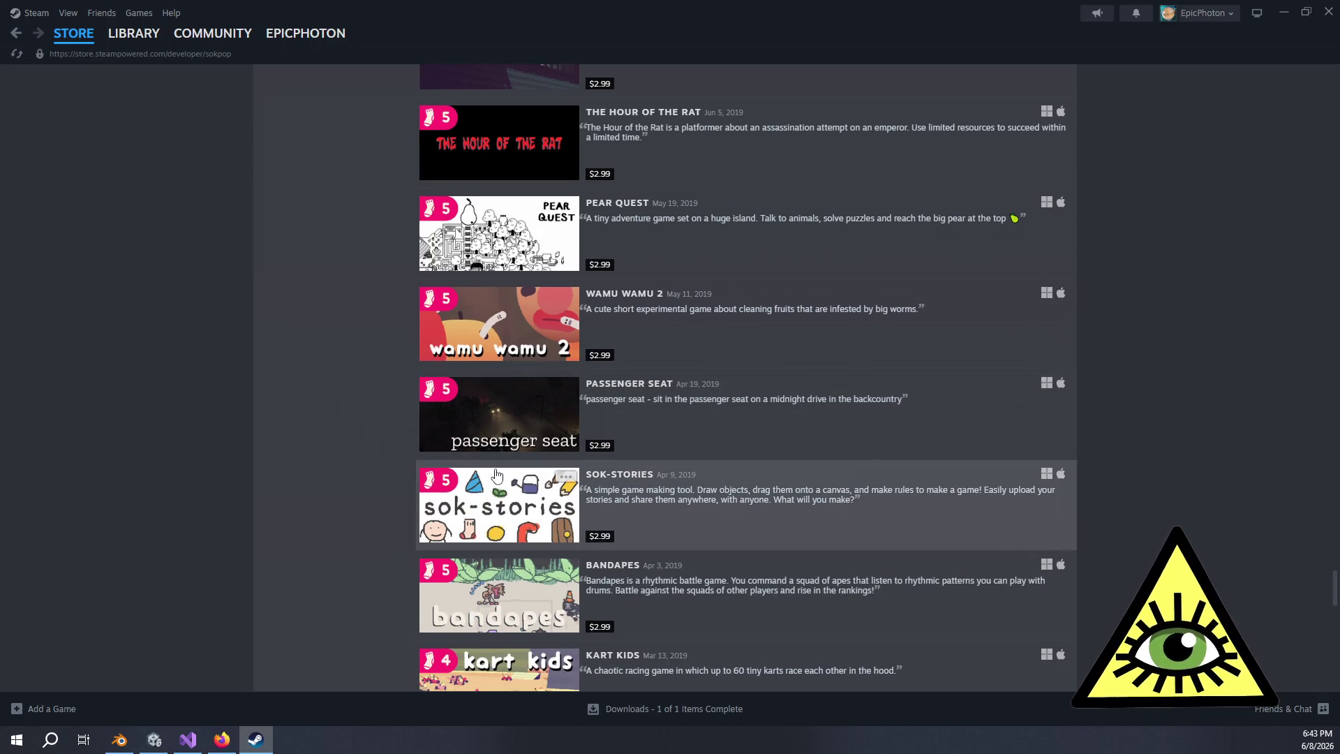
pyautogui.scroll(-5, 377, 475)
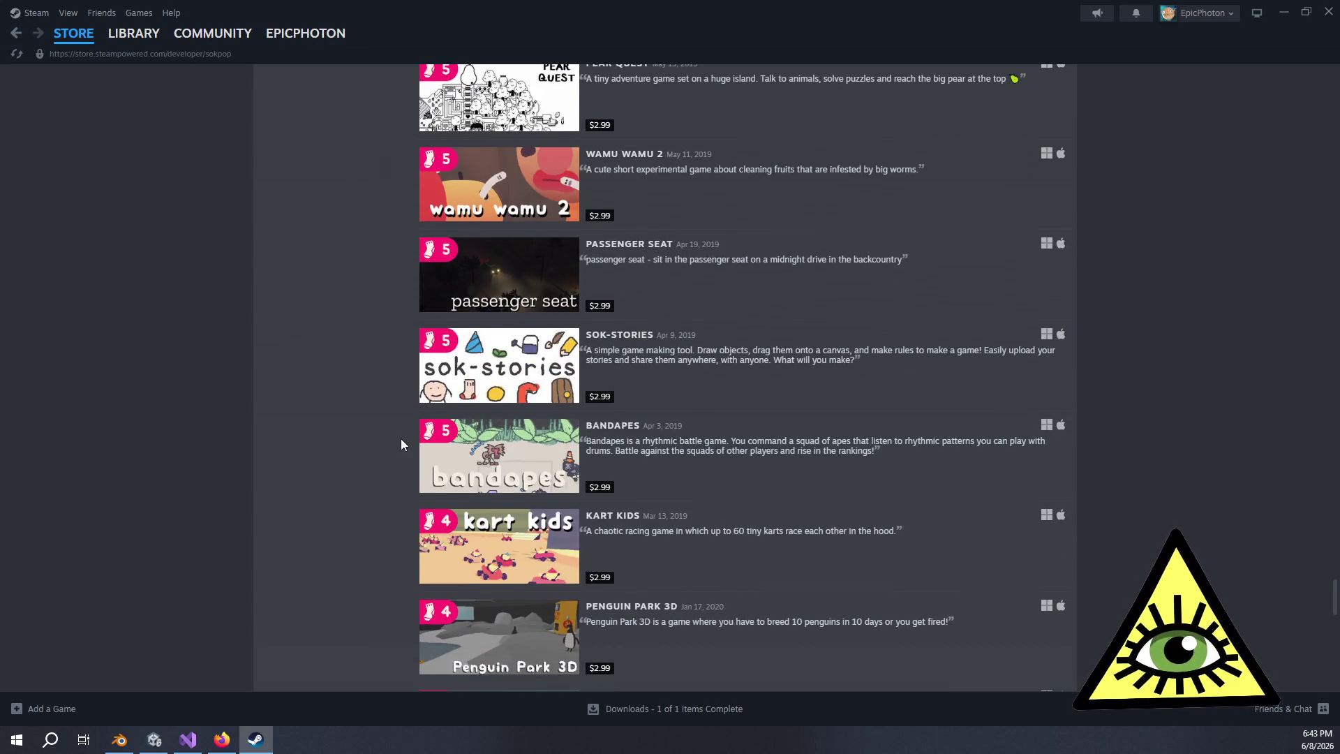
pyautogui.scroll(-6, 376, 450)
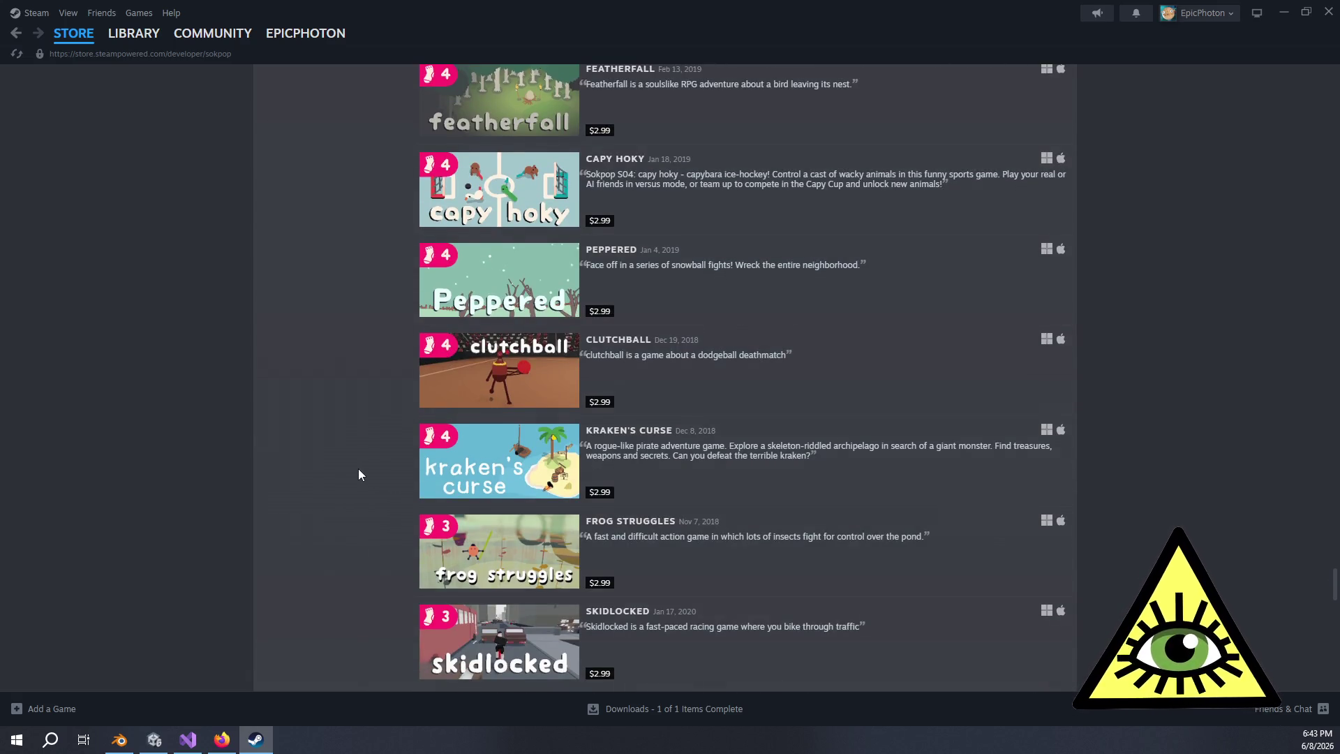
pyautogui.scroll(-4, 358, 472)
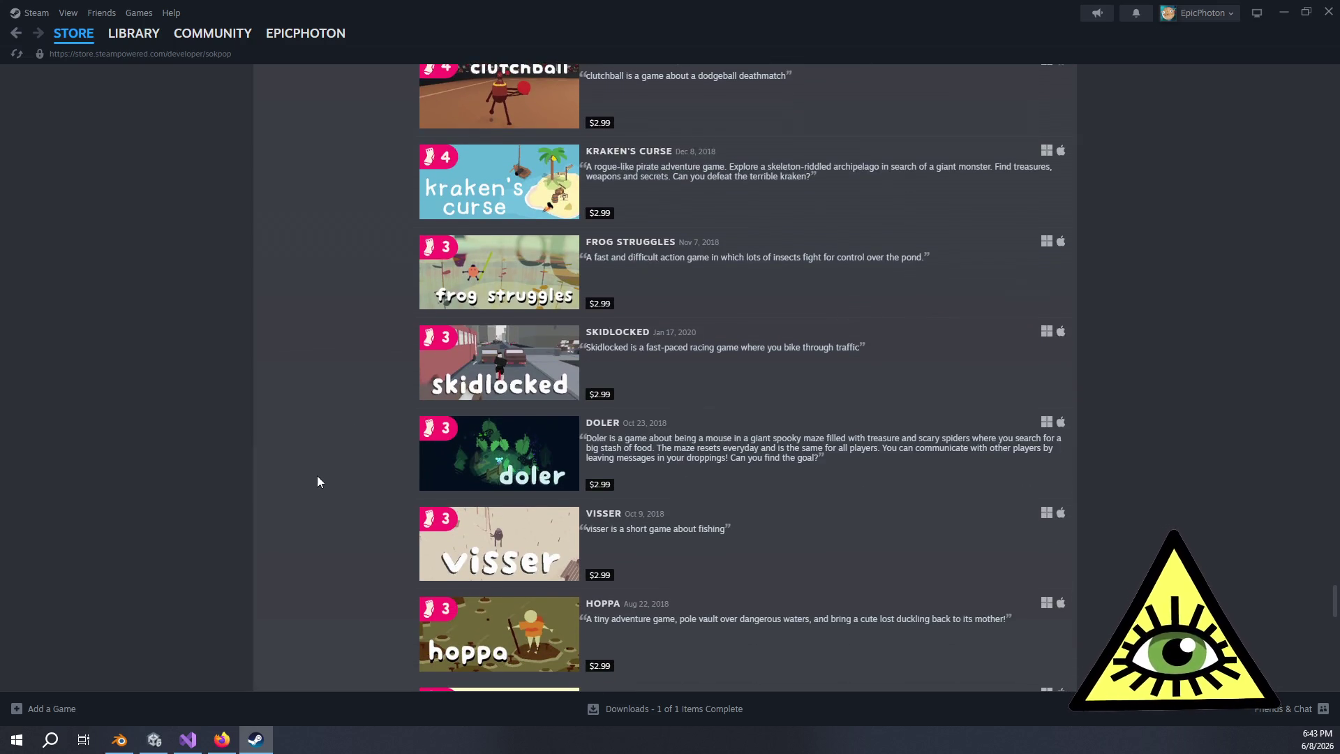
pyautogui.scroll(-7, 317, 476)
pyautogui.scroll(-4, 316, 482)
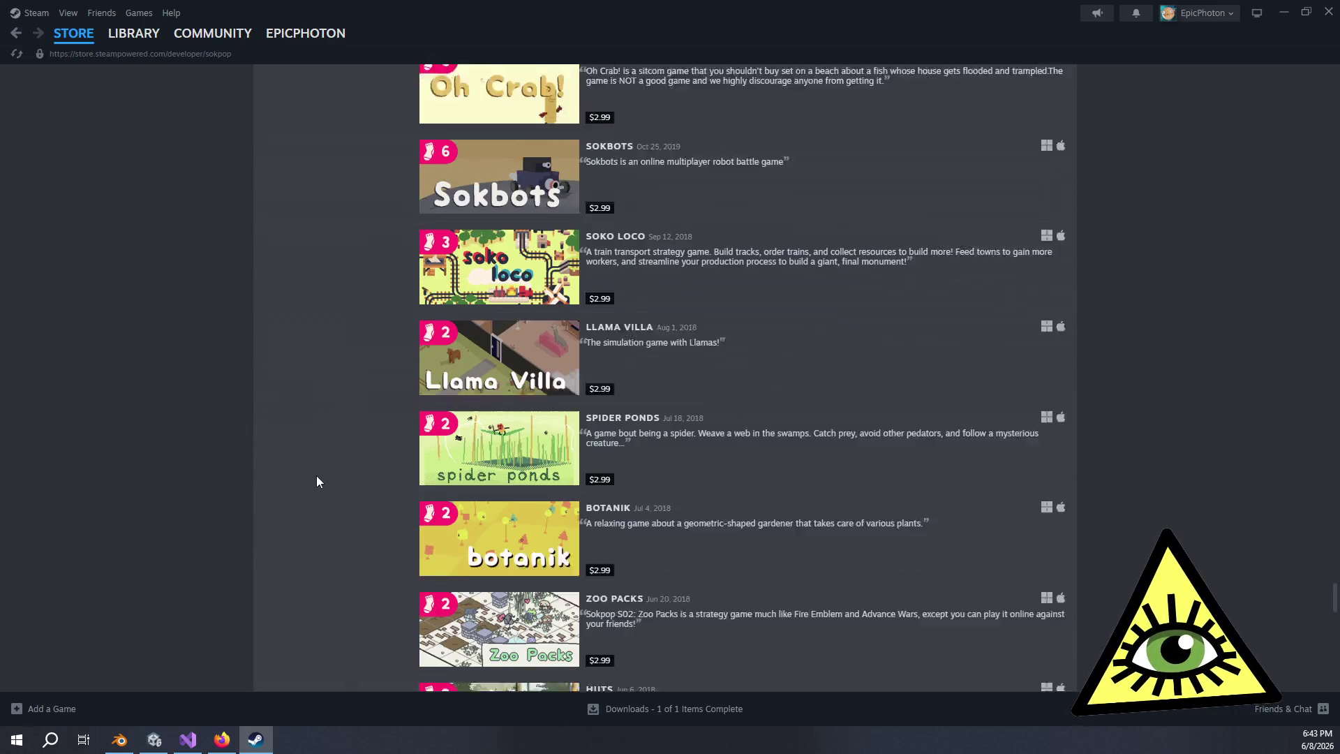
pyautogui.scroll(1, 317, 481)
pyautogui.scroll(-4, 317, 476)
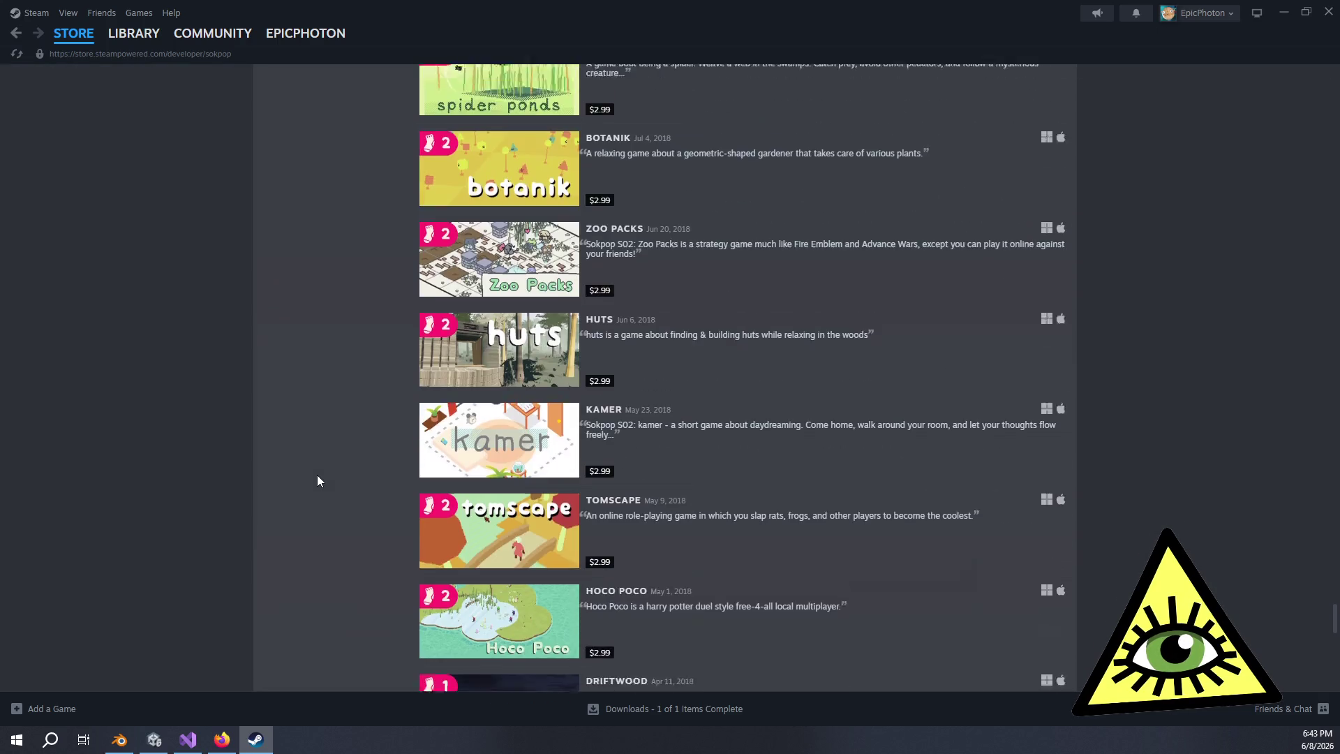
pyautogui.scroll(15, 333, 466)
pyautogui.scroll(10, 345, 464)
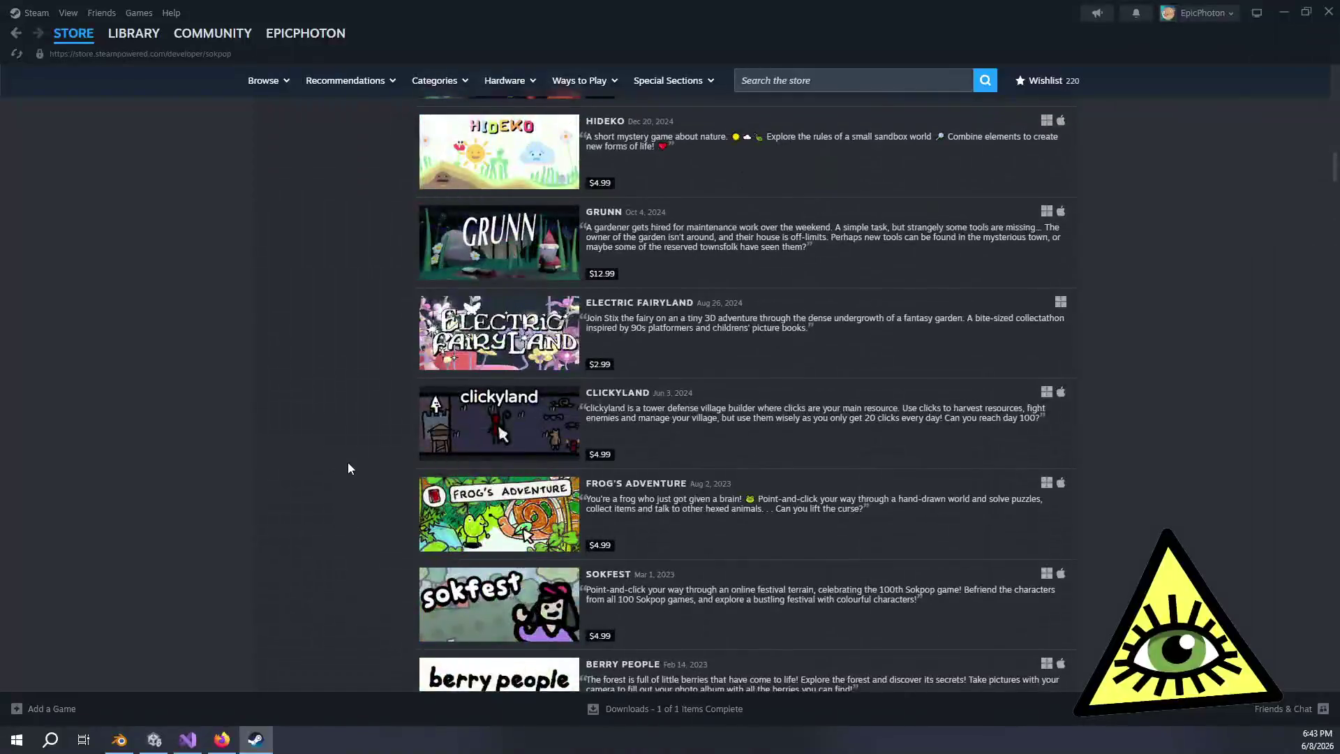
# Scroll to Stacklands and show its info card, then close Steam to return to the game
pyautogui.scroll(-3, 353, 463)
pyautogui.scroll(-6, 356, 464)
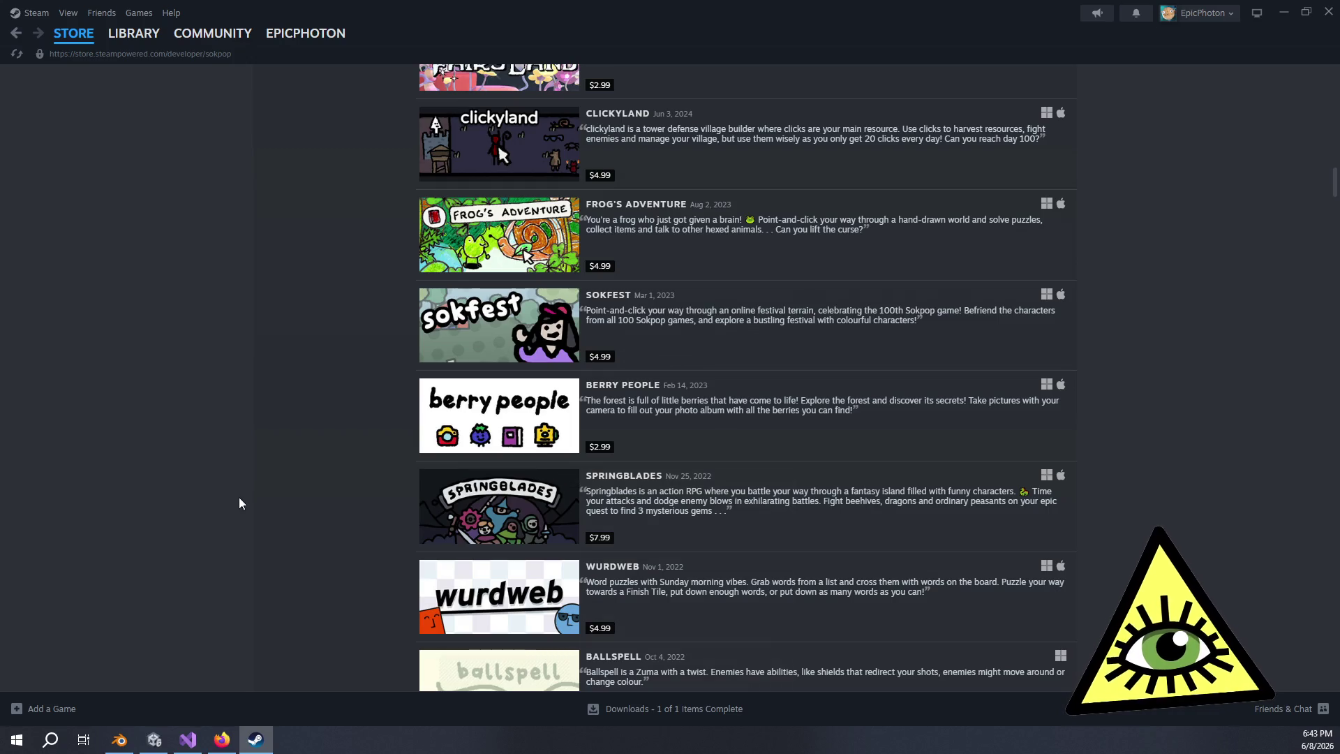
pyautogui.scroll(-7, 335, 460)
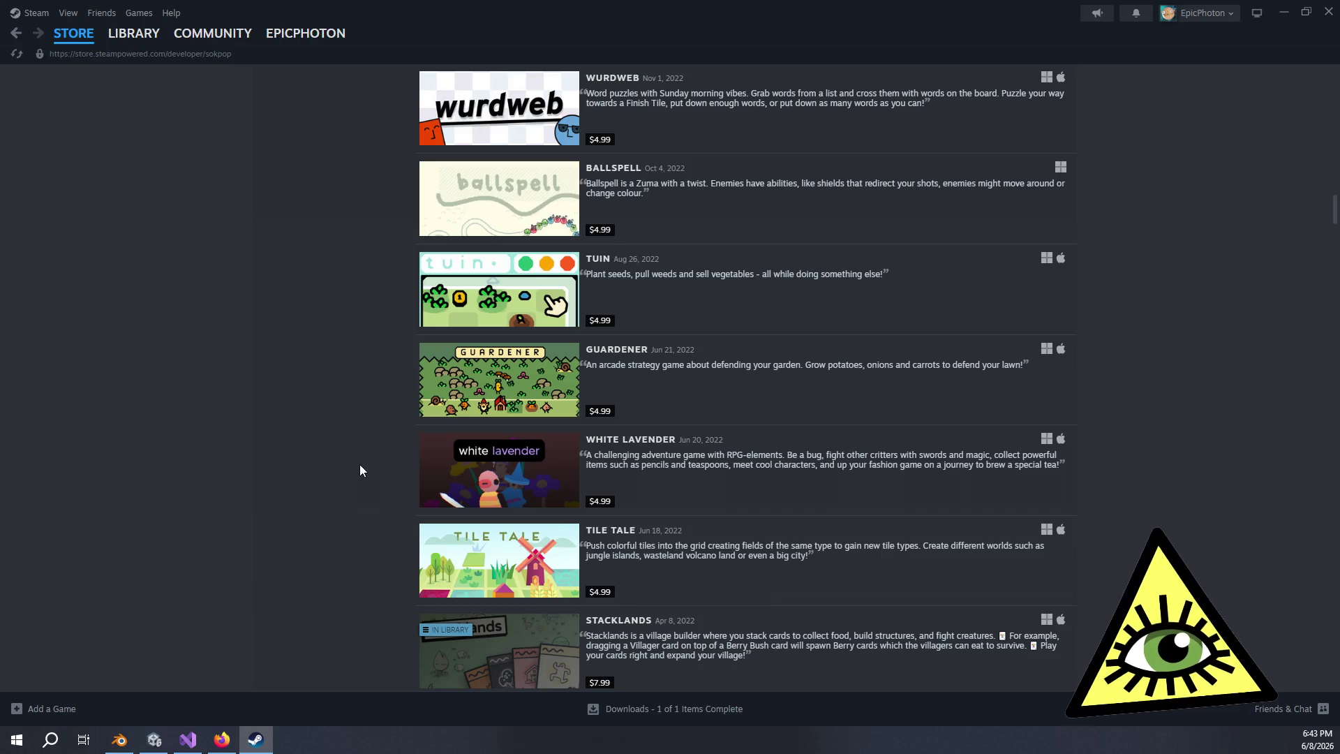
pyautogui.scroll(-3, 358, 472)
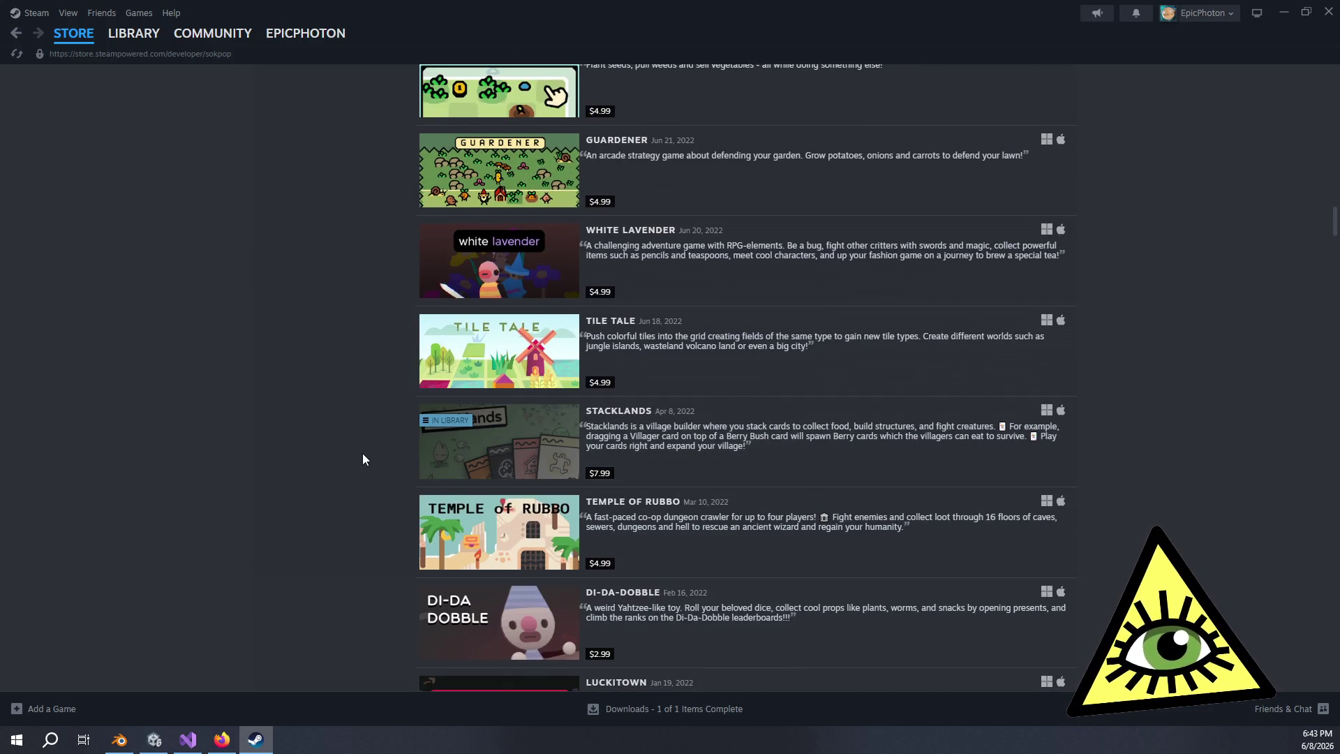
pyautogui.moveTo(501, 445)
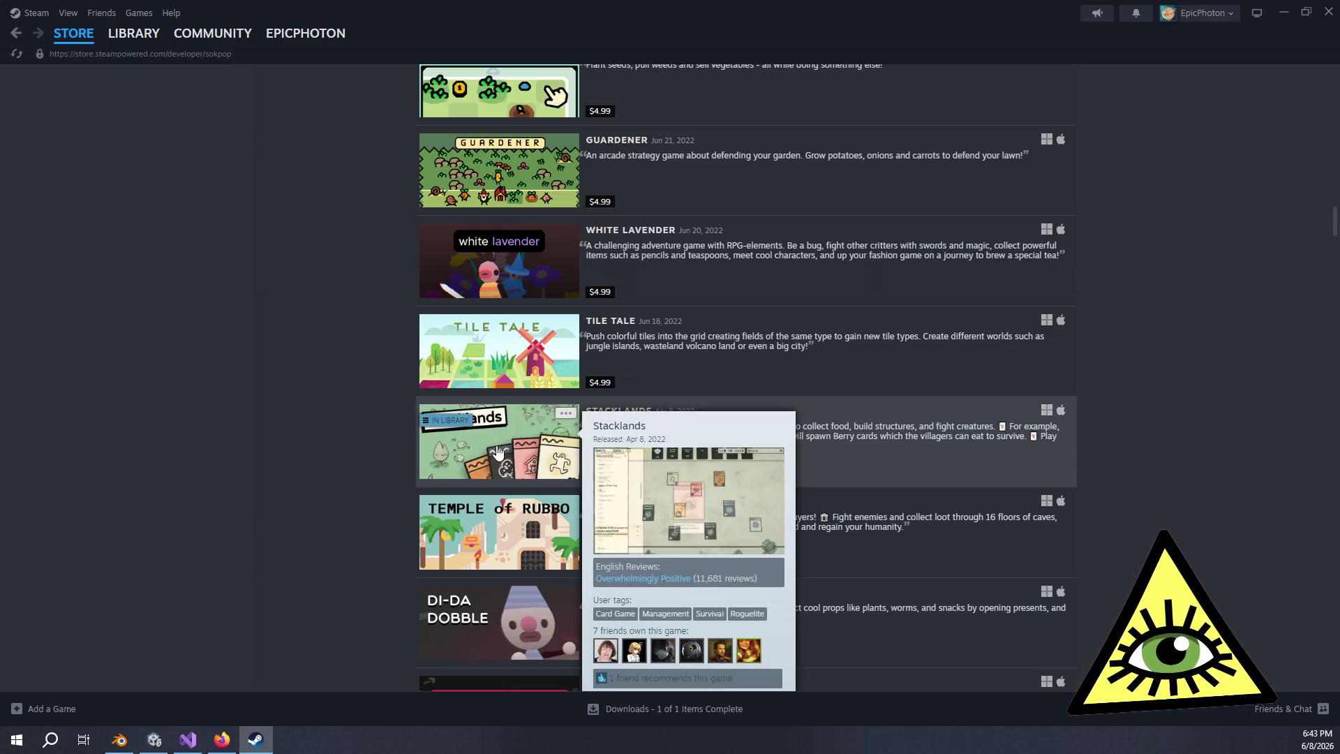
pyautogui.hotkey('alt', 'F4')
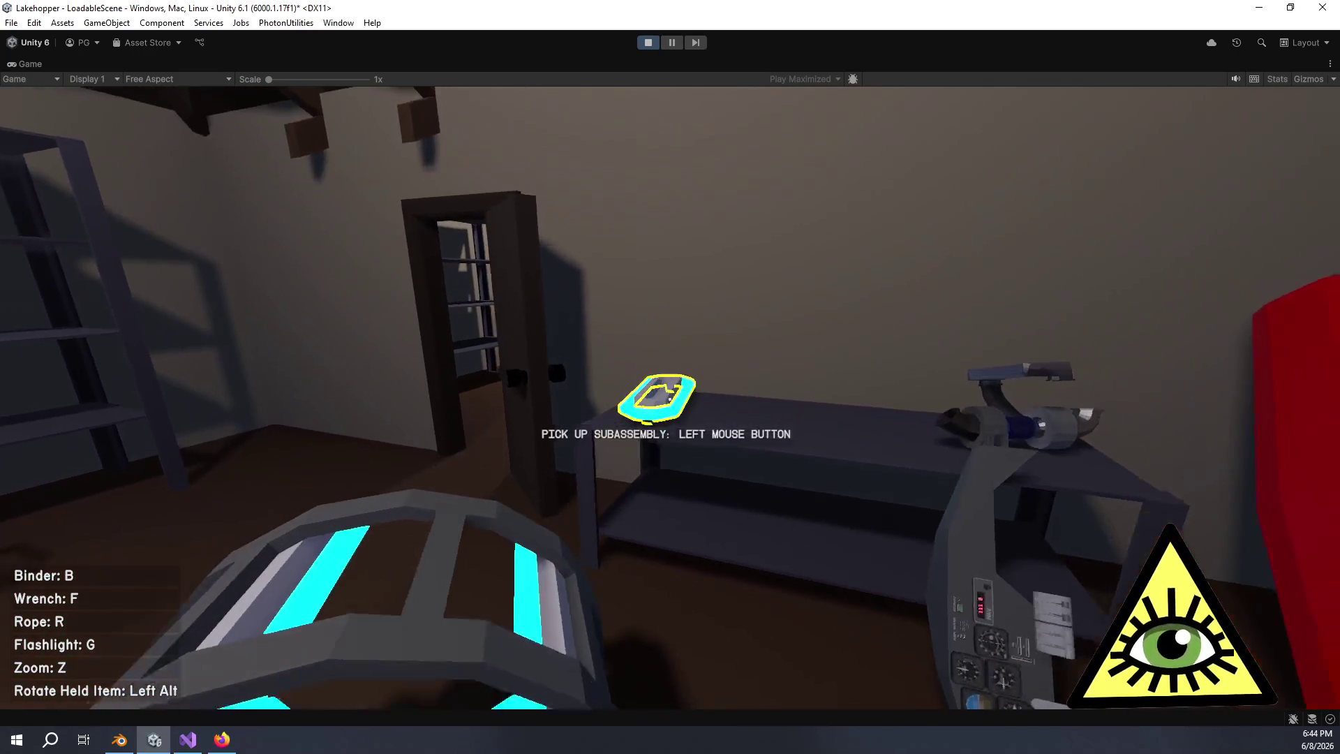
# Attach the superconducting coil to the stator support ring, then pick up the ring subassembly
pyautogui.click(670, 398)
pyautogui.click(670, 399)
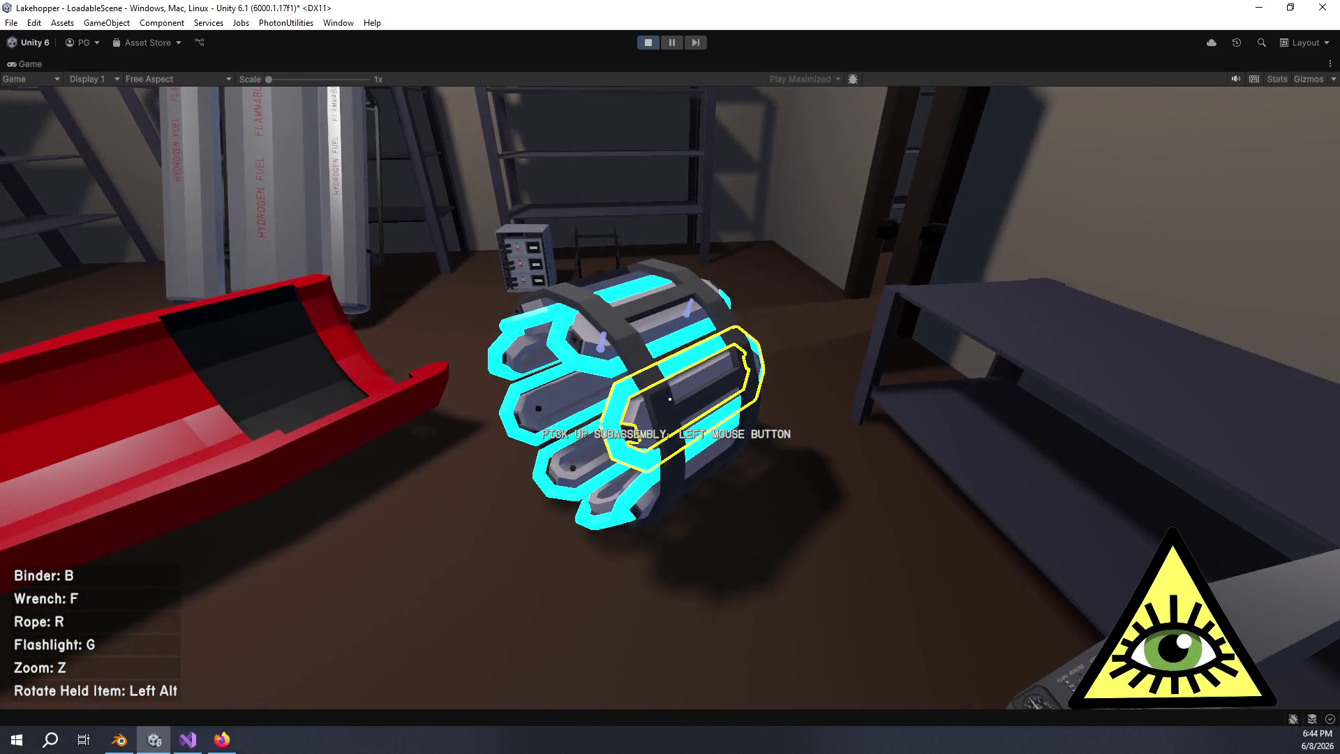
pyautogui.click(670, 399)
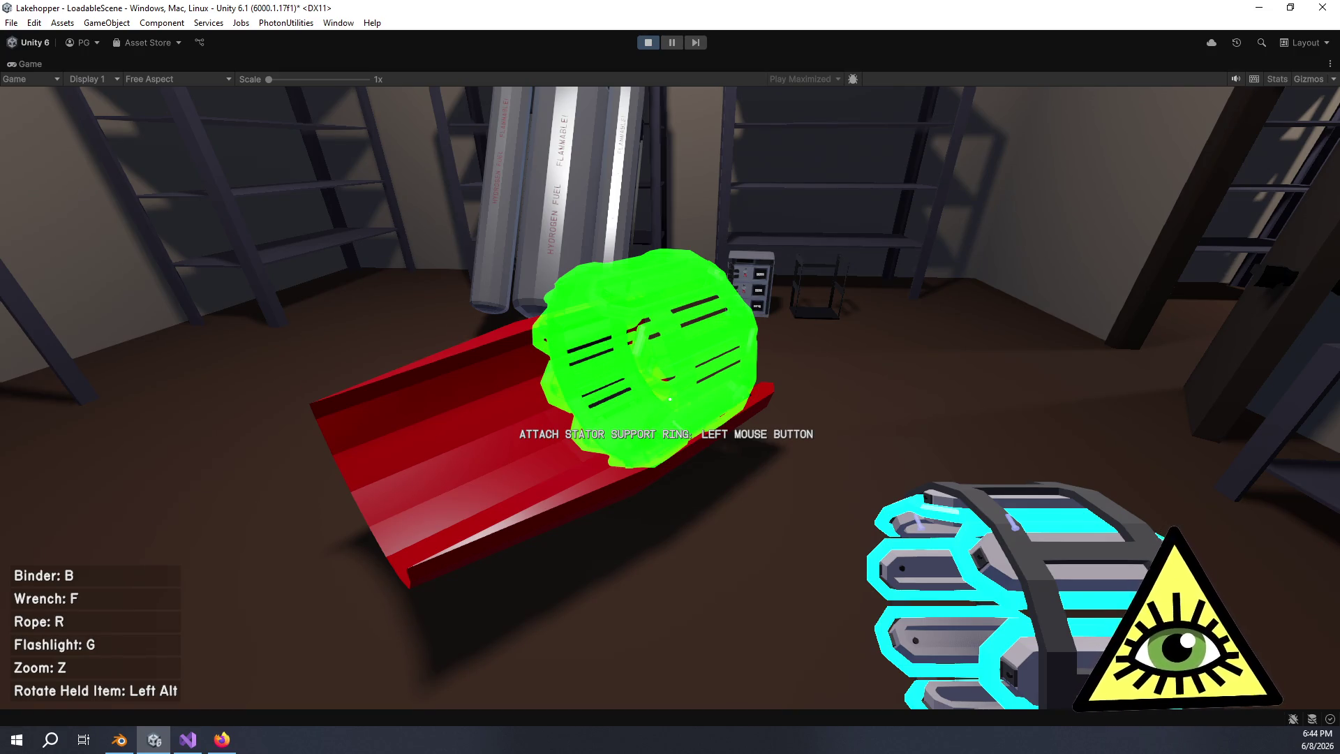
# Line the stator support ring up with the trough and attach it to the red part
pyautogui.press('a')
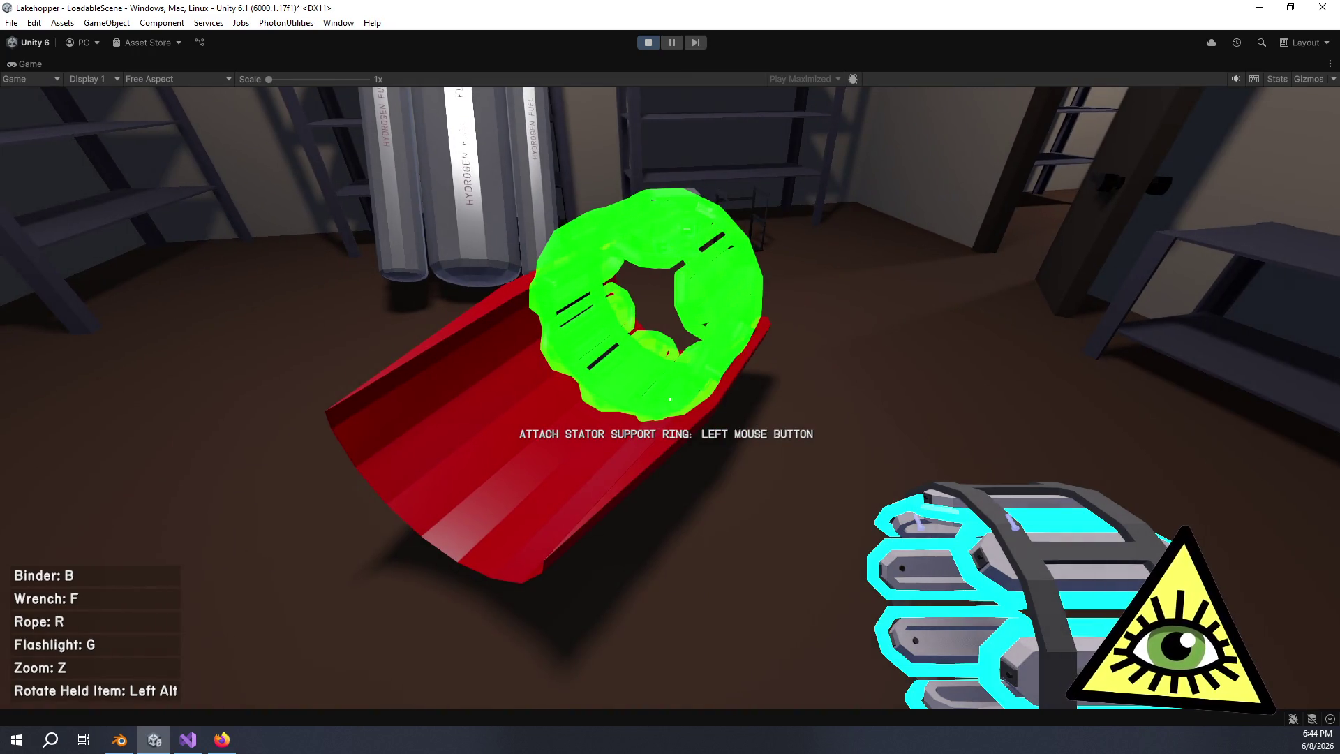
pyautogui.press('a')
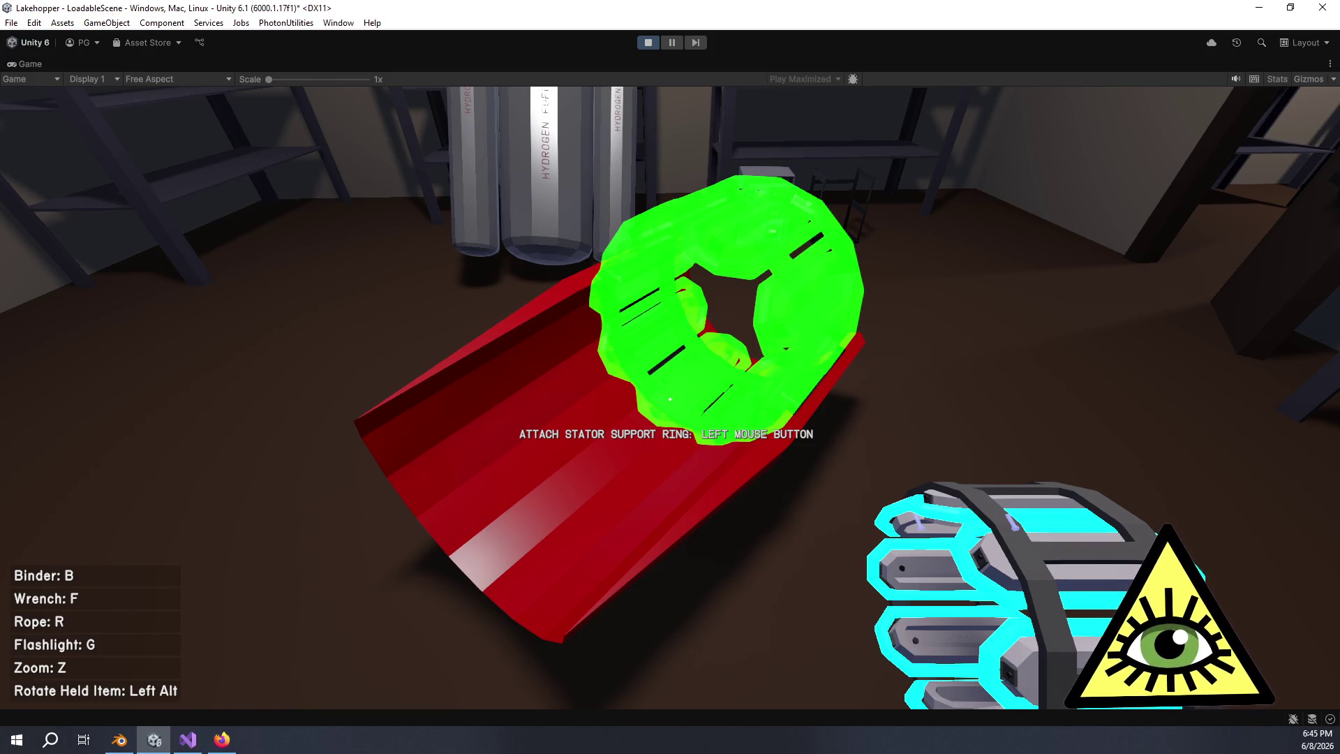
pyautogui.click(670, 399)
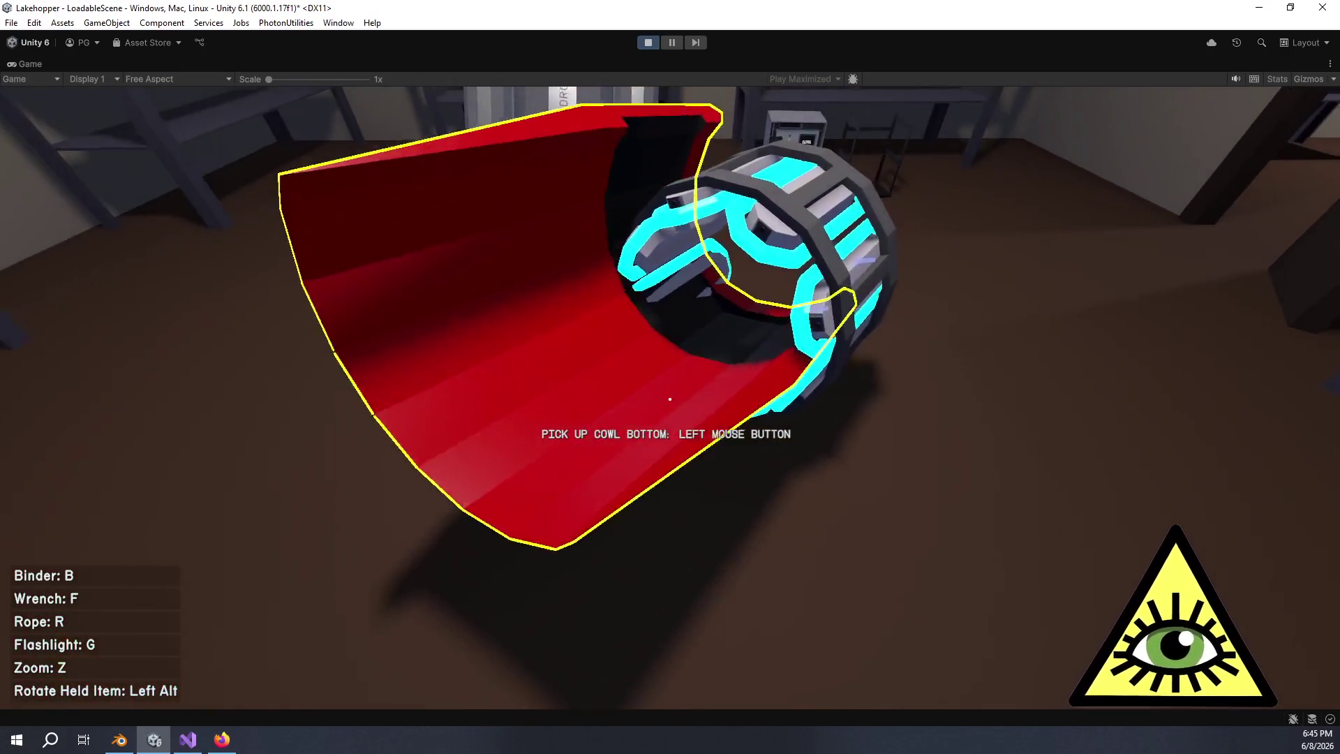
# Fit the red cowl bottom beneath the ring, then pull one superconducting coil back out
pyautogui.click(670, 399)
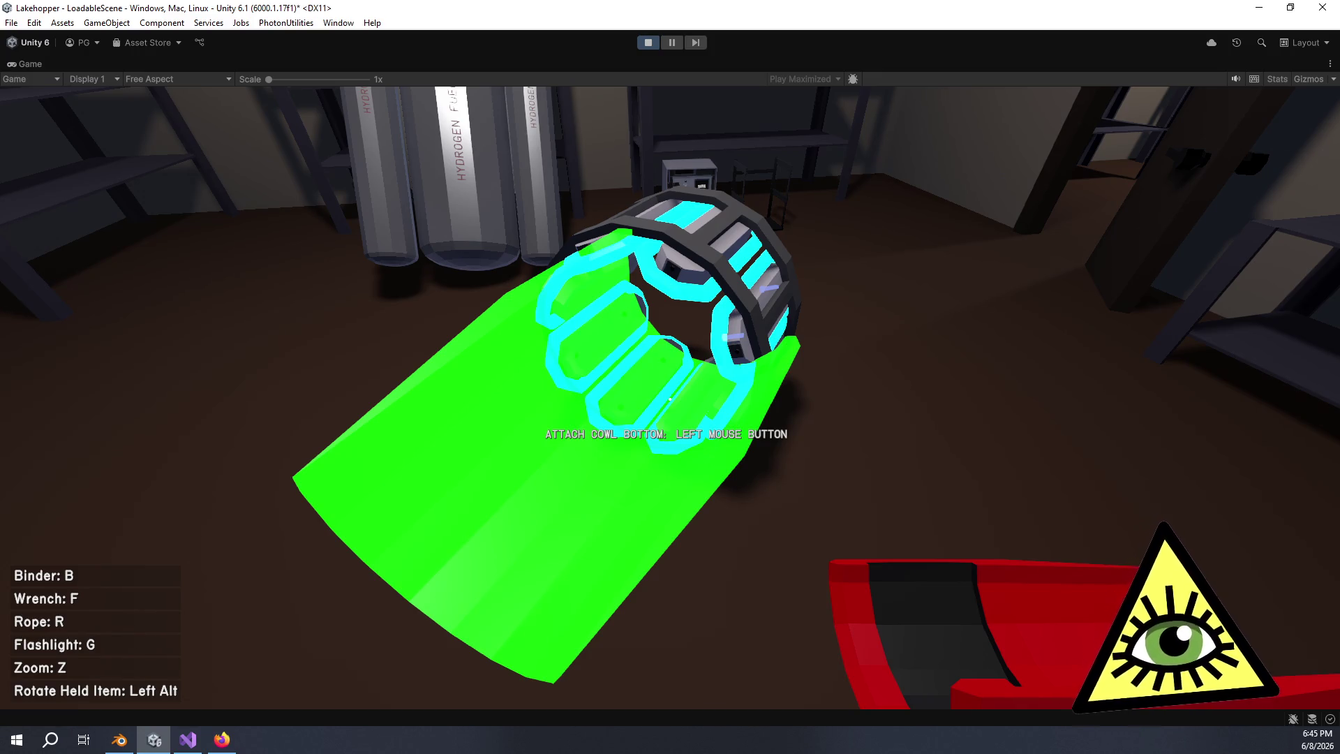
pyautogui.click(670, 398)
pyautogui.rightClick(669, 398)
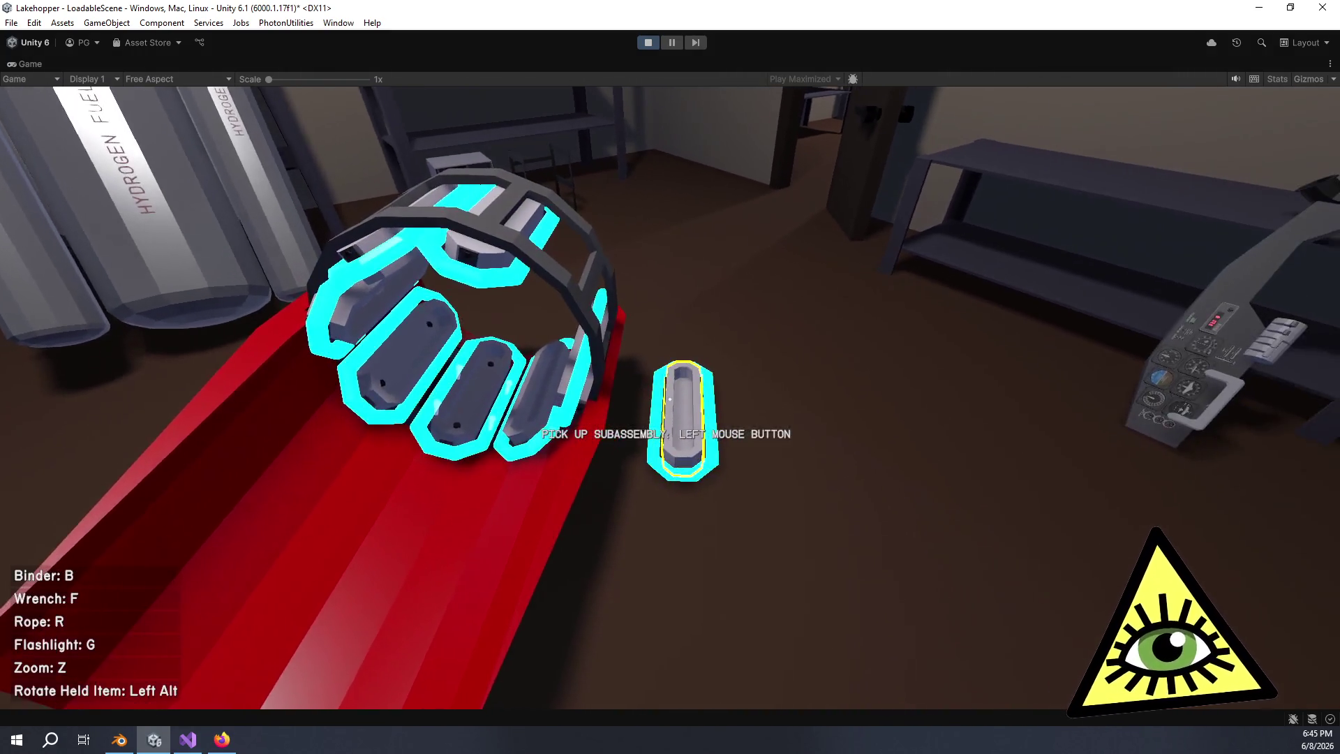
pyautogui.click(670, 398)
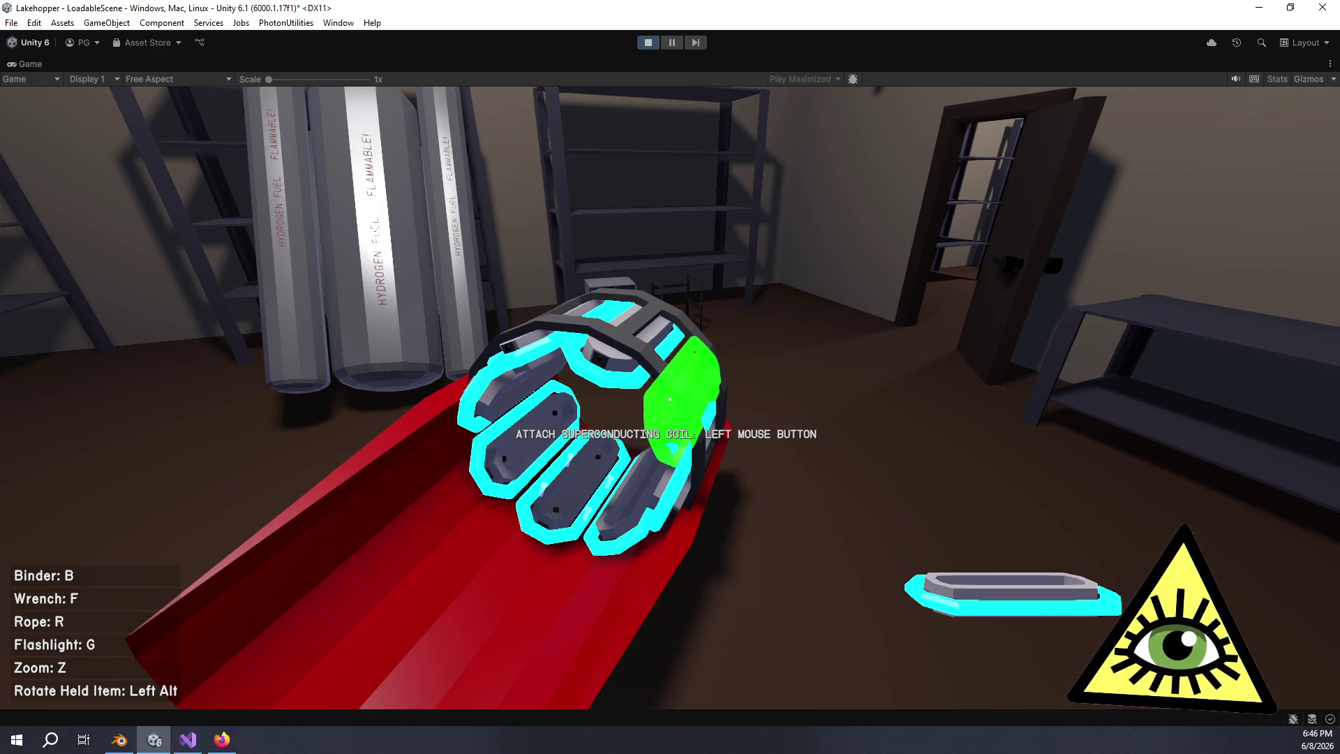
# Refit the held coil into the empty slot, pick up the coil subassembly, and stop Play mode with Ctrl+P
pyautogui.press('s')
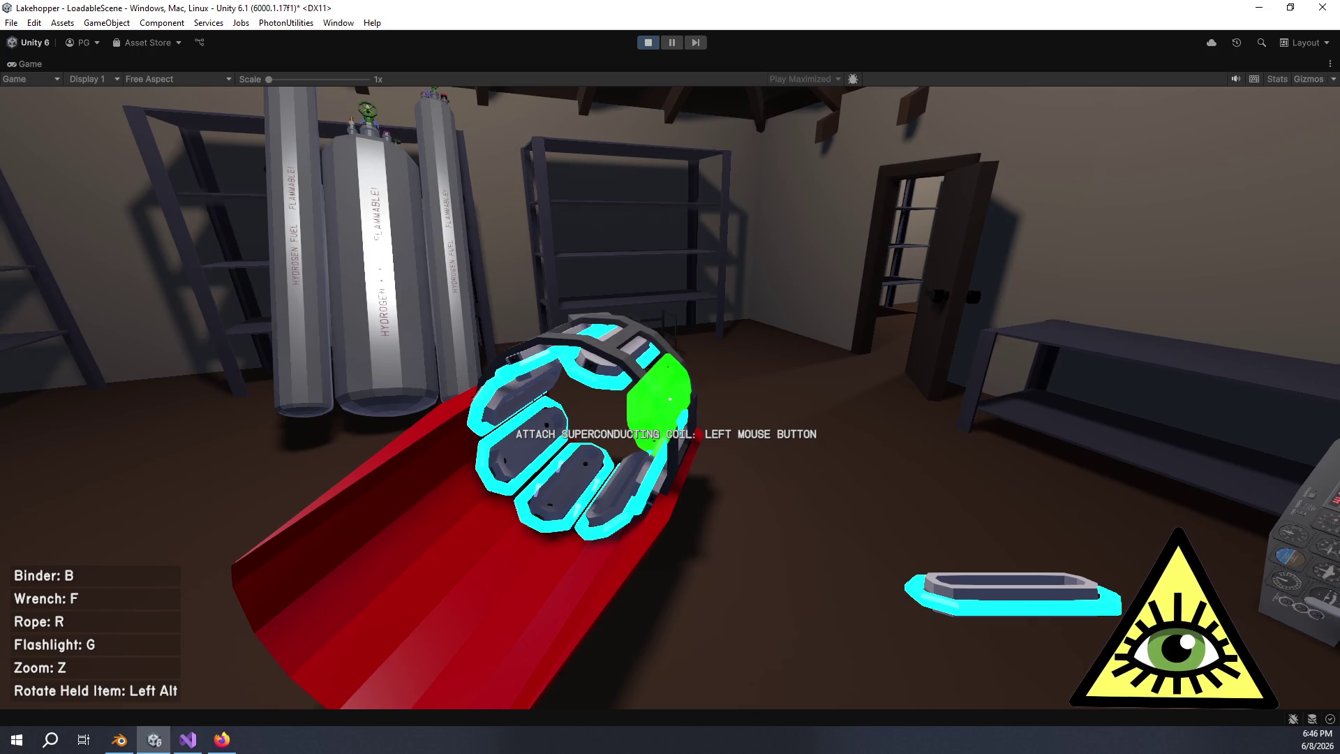
pyautogui.click(670, 399)
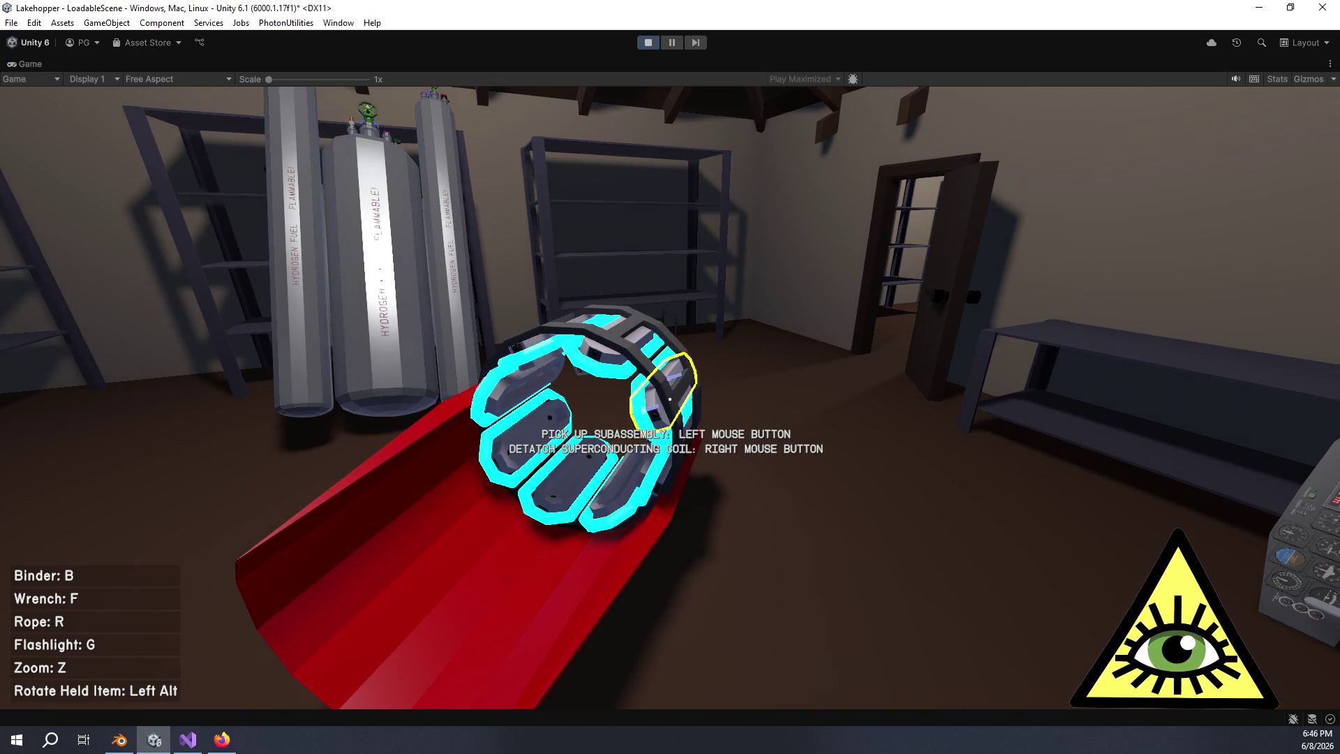
pyautogui.rightClick(670, 399)
pyautogui.click(670, 400)
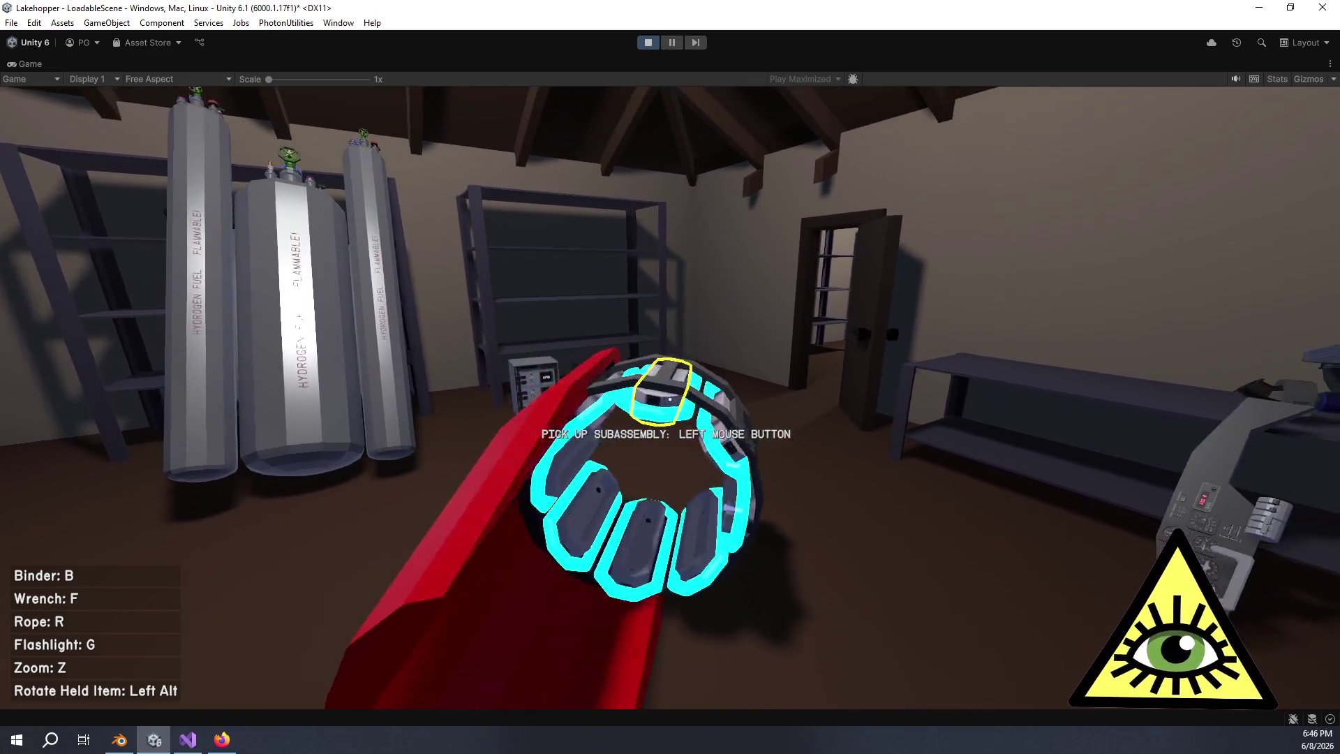
pyautogui.click(670, 399)
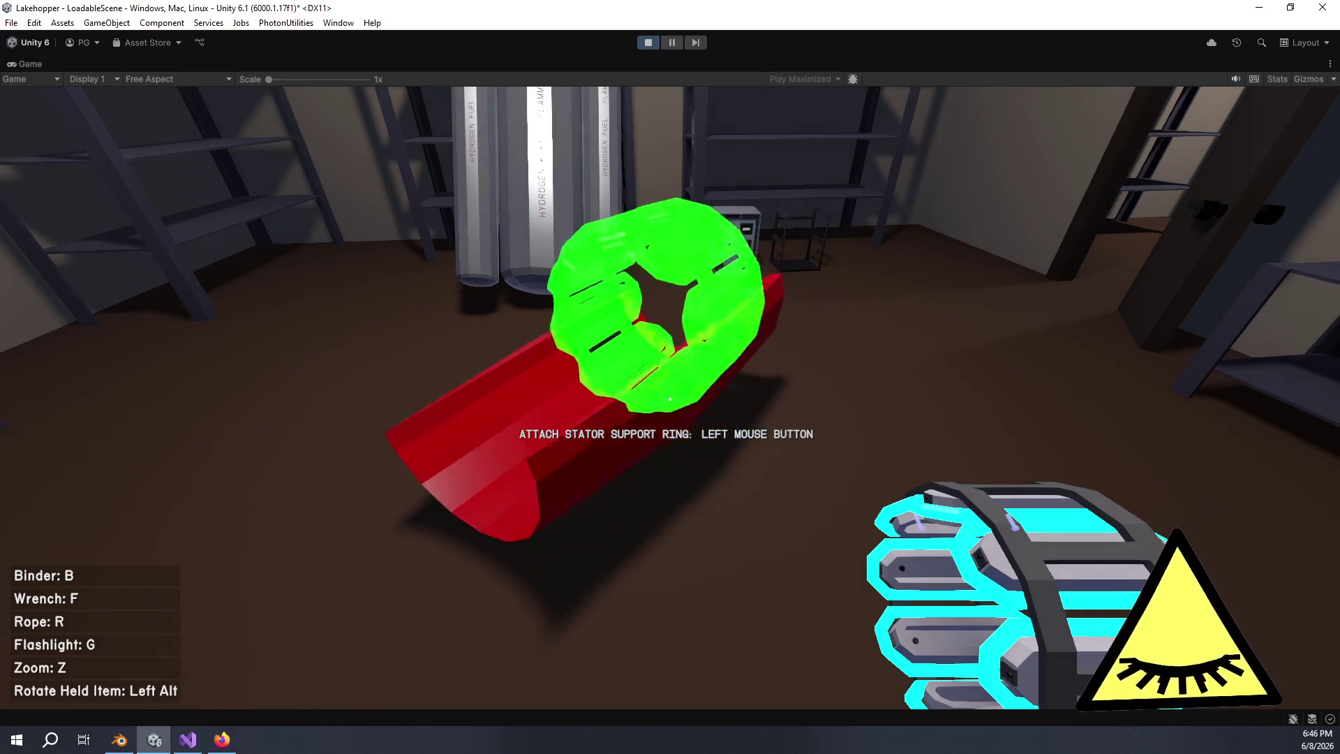
pyautogui.hotkey('ctrl', 'p')
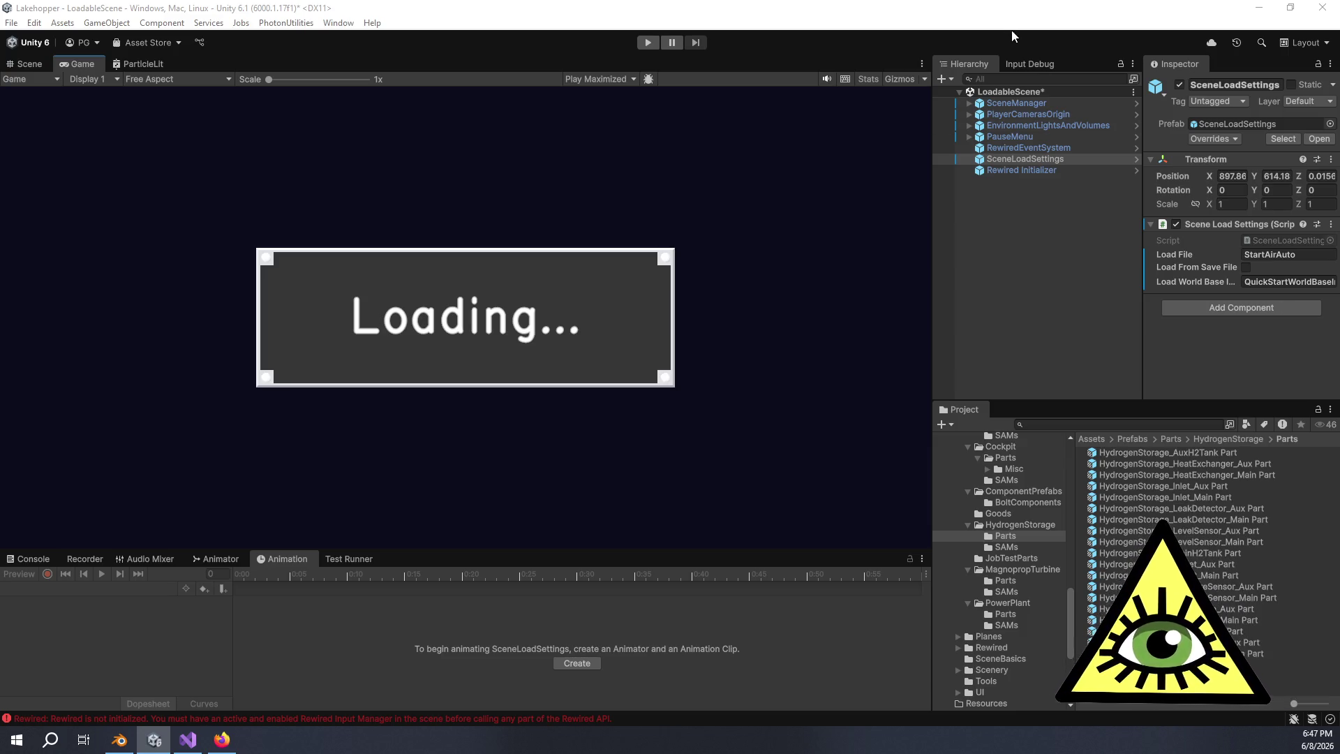
# Click empty Hierarchy space to clear the SceneLoadSettings selection and empty the Inspector
pyautogui.click(1013, 248)
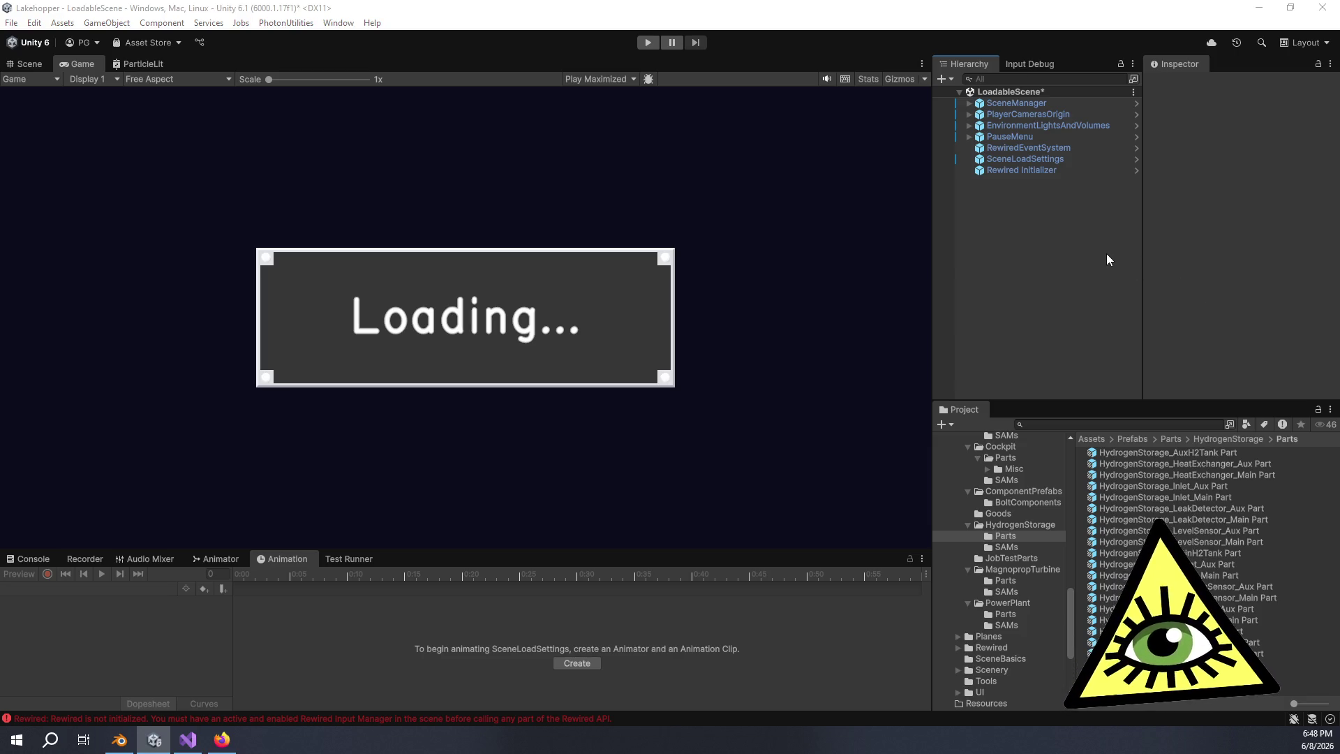
# Inspect PlayerCamerasOrigin, SceneManager and Rewired Initializer, clear the selection, then switch back to Blender
pyautogui.click(1028, 115)
pyautogui.click(1024, 102)
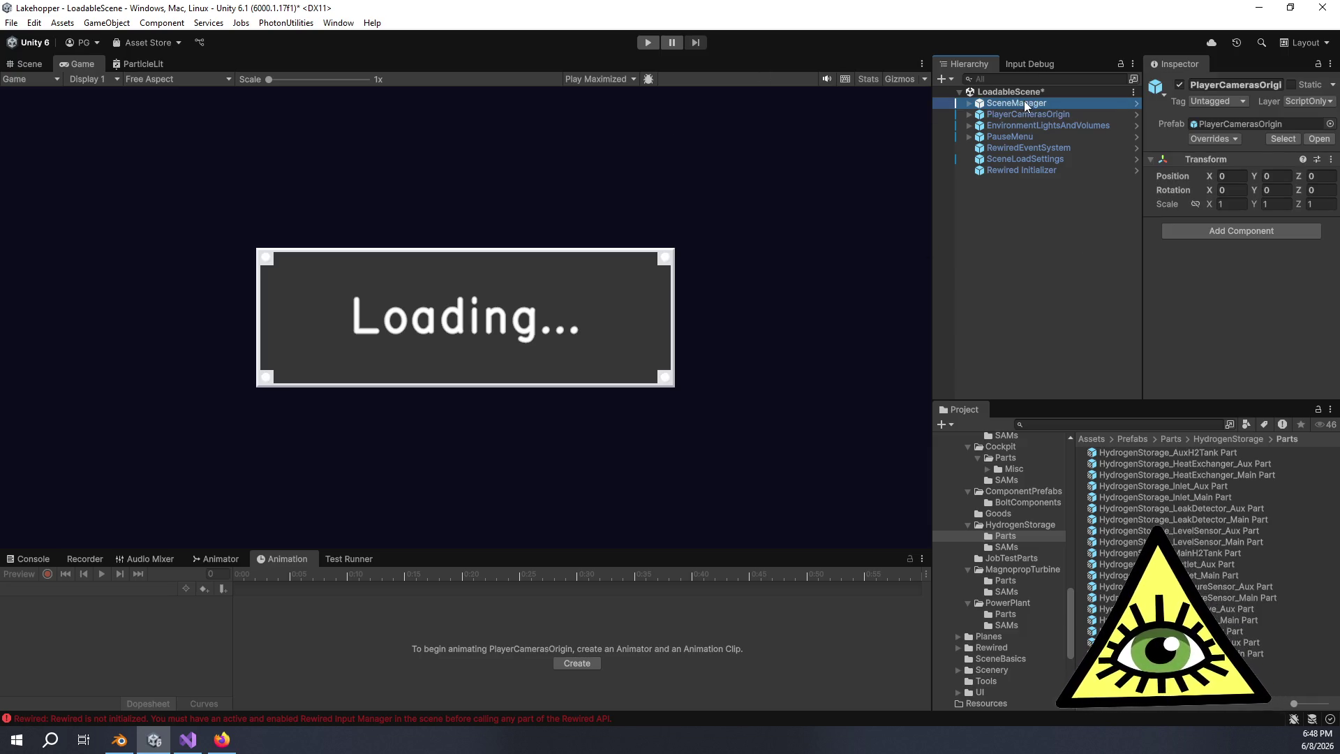
pyautogui.click(1037, 167)
pyautogui.click(1043, 278)
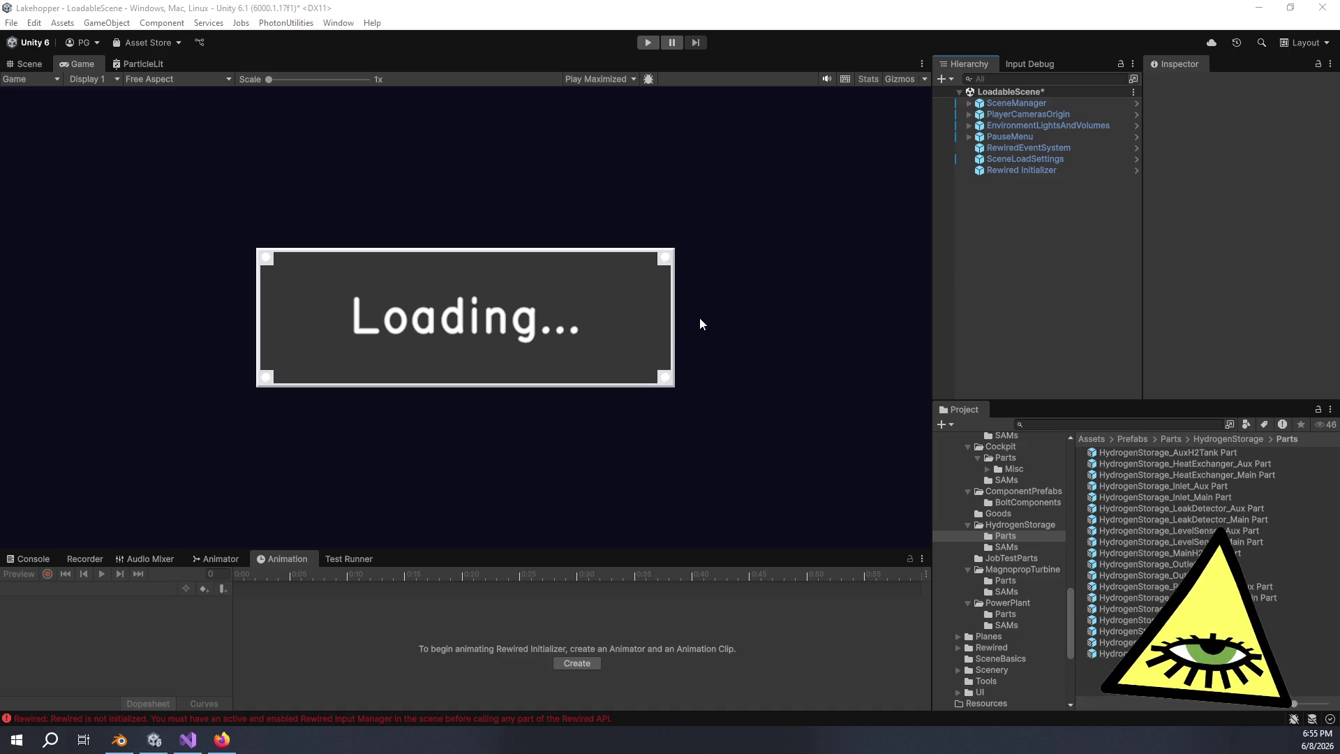
pyautogui.click(120, 742)
# Unhide every child of the Beaver collection in the viewport
pyautogui.scroll(-6, 416, 446)
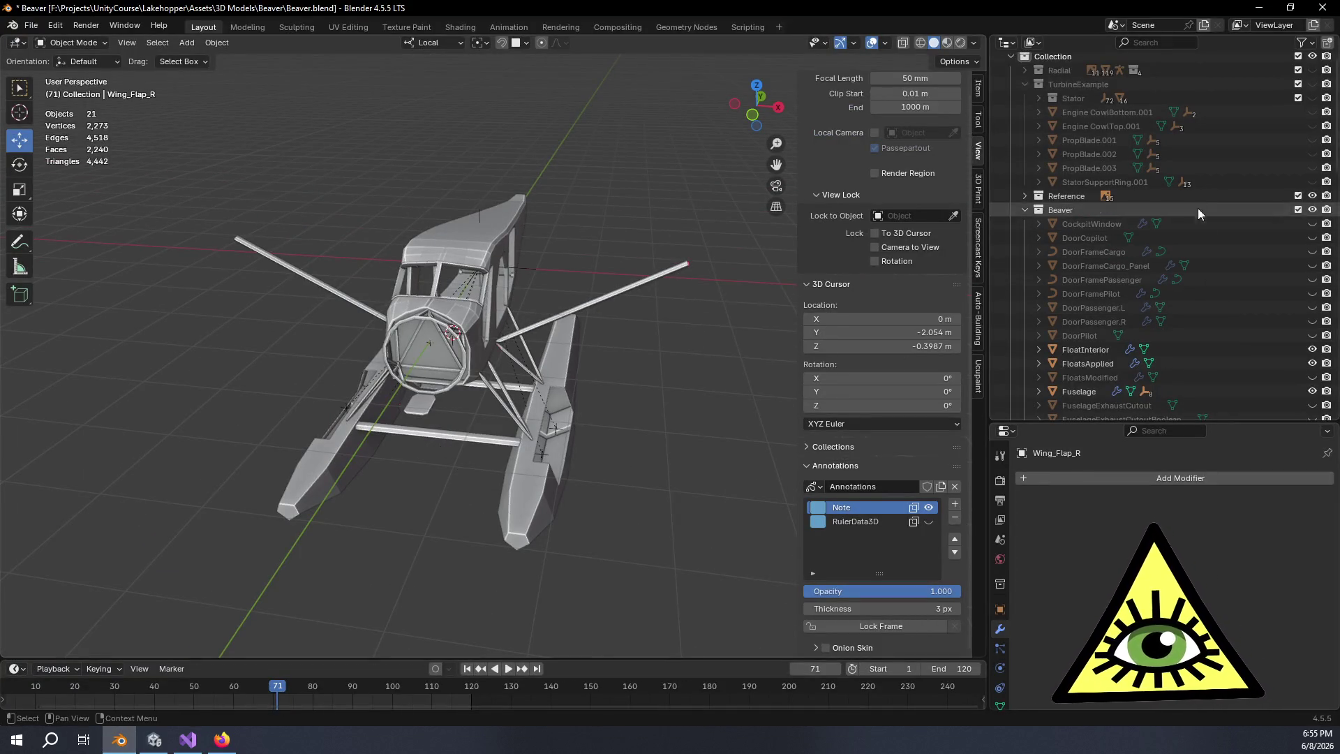
pyautogui.keyDown('shift'); pyautogui.click(1312, 210); pyautogui.keyUp('shift')
pyautogui.moveTo(642, 377)
pyautogui.mouseDown()
pyautogui.moveTo(585, 366)
pyautogui.moveTo(596, 358)
pyautogui.mouseUp()
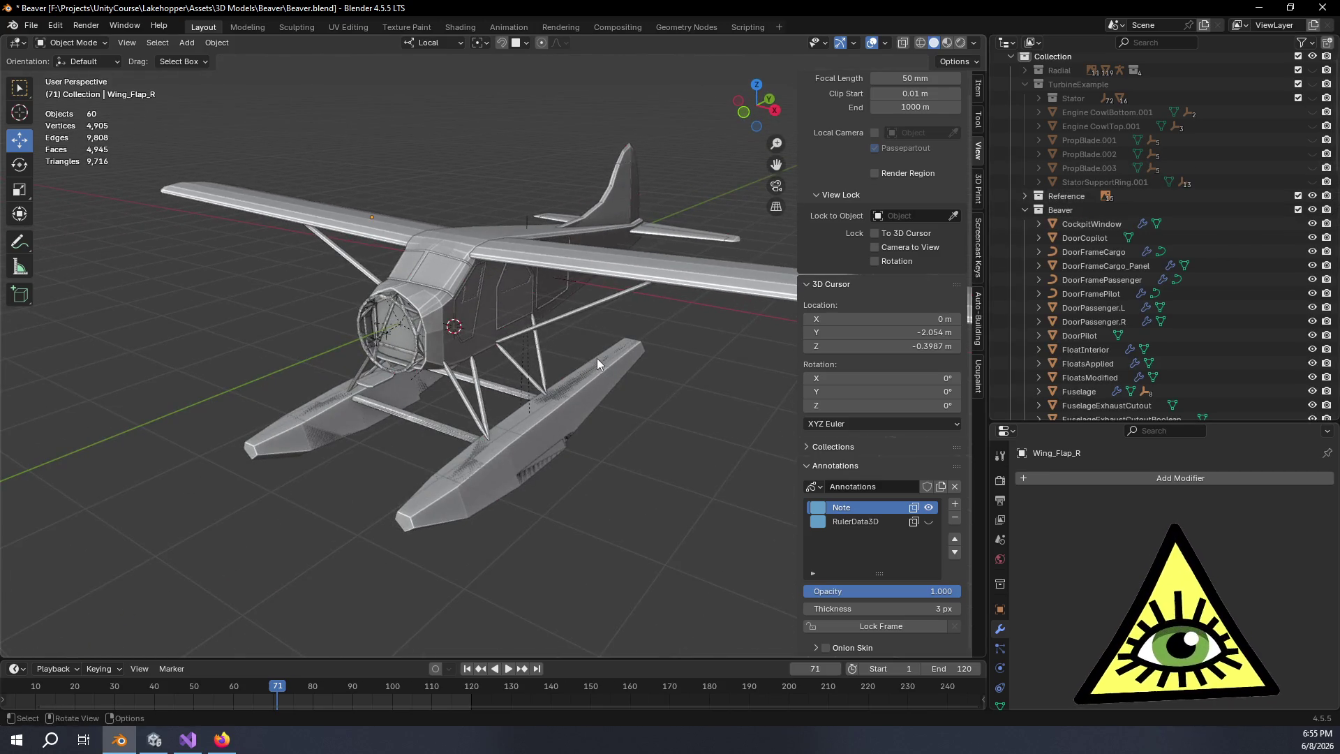
# Hide the FloatsModified object from the viewport, leaving 59 visible objects
pyautogui.scroll(-2, 1193, 317)
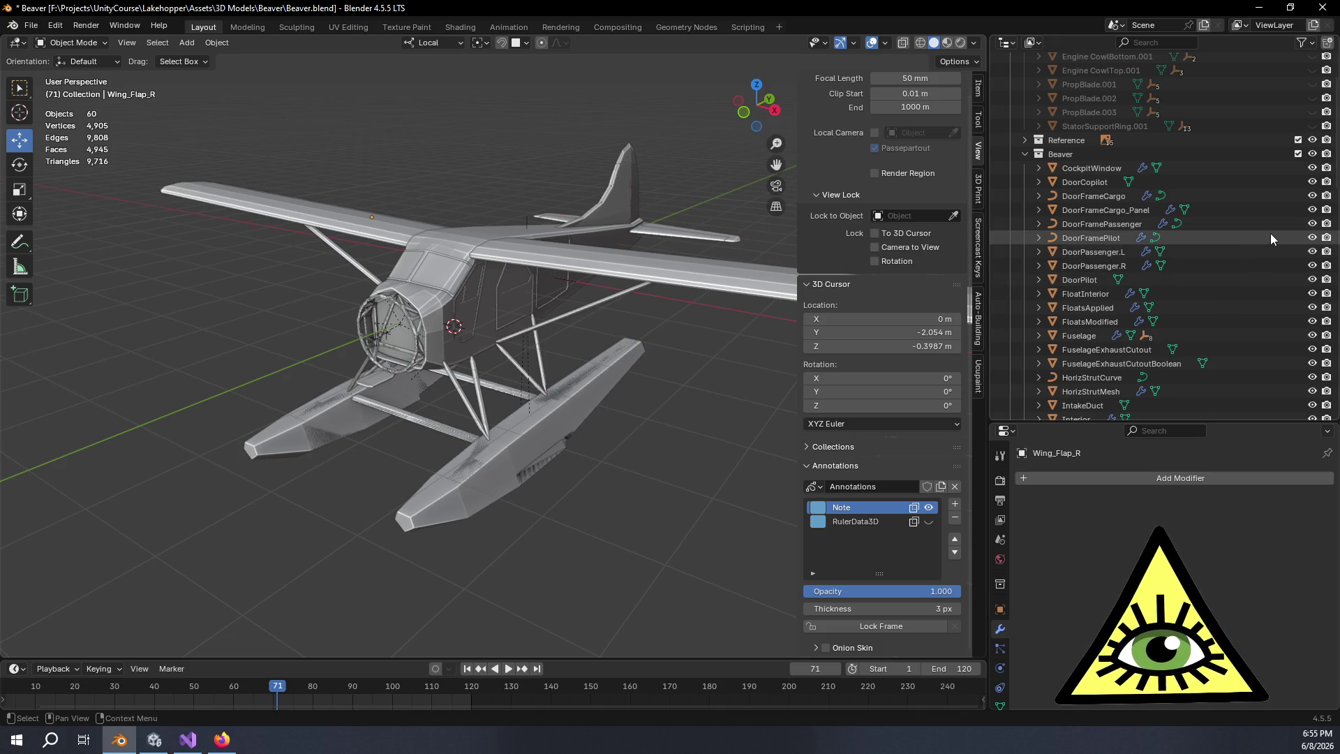
pyautogui.scroll(-1, 1264, 242)
pyautogui.scroll(-1, 1264, 242)
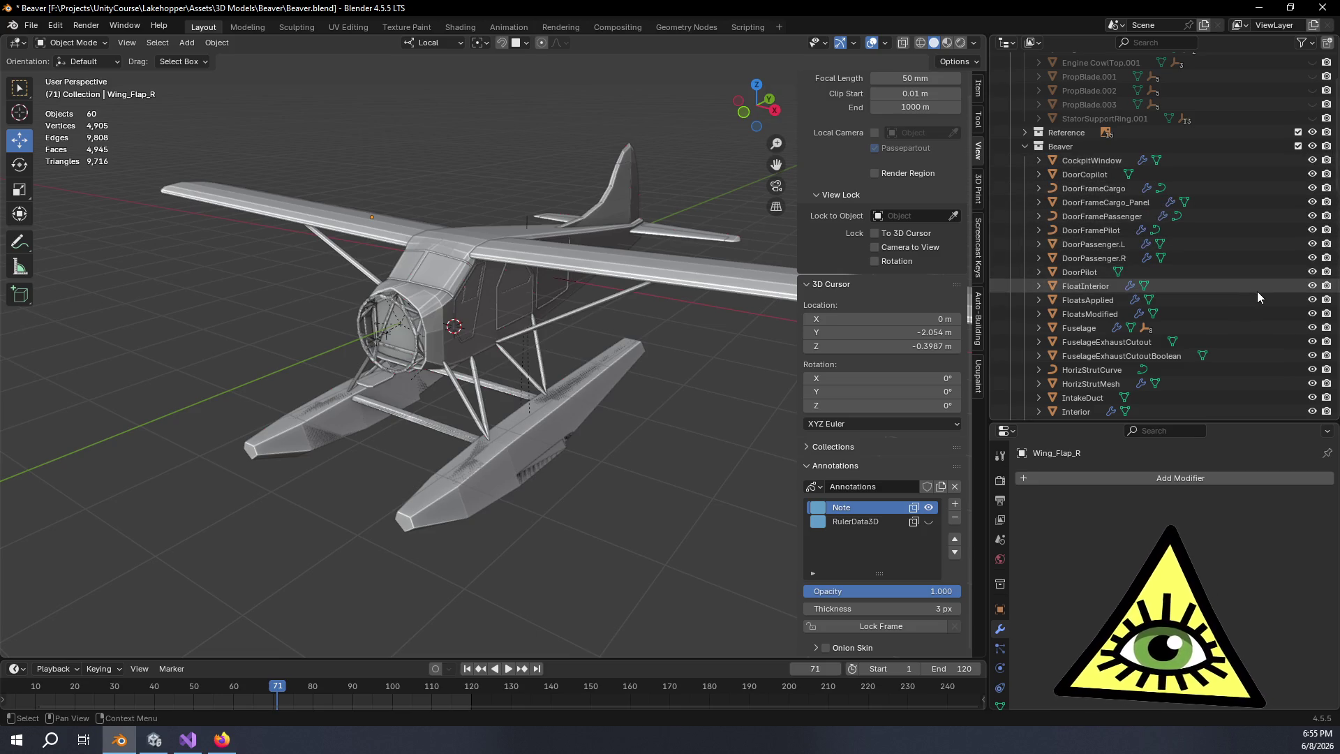
pyautogui.click(1313, 314)
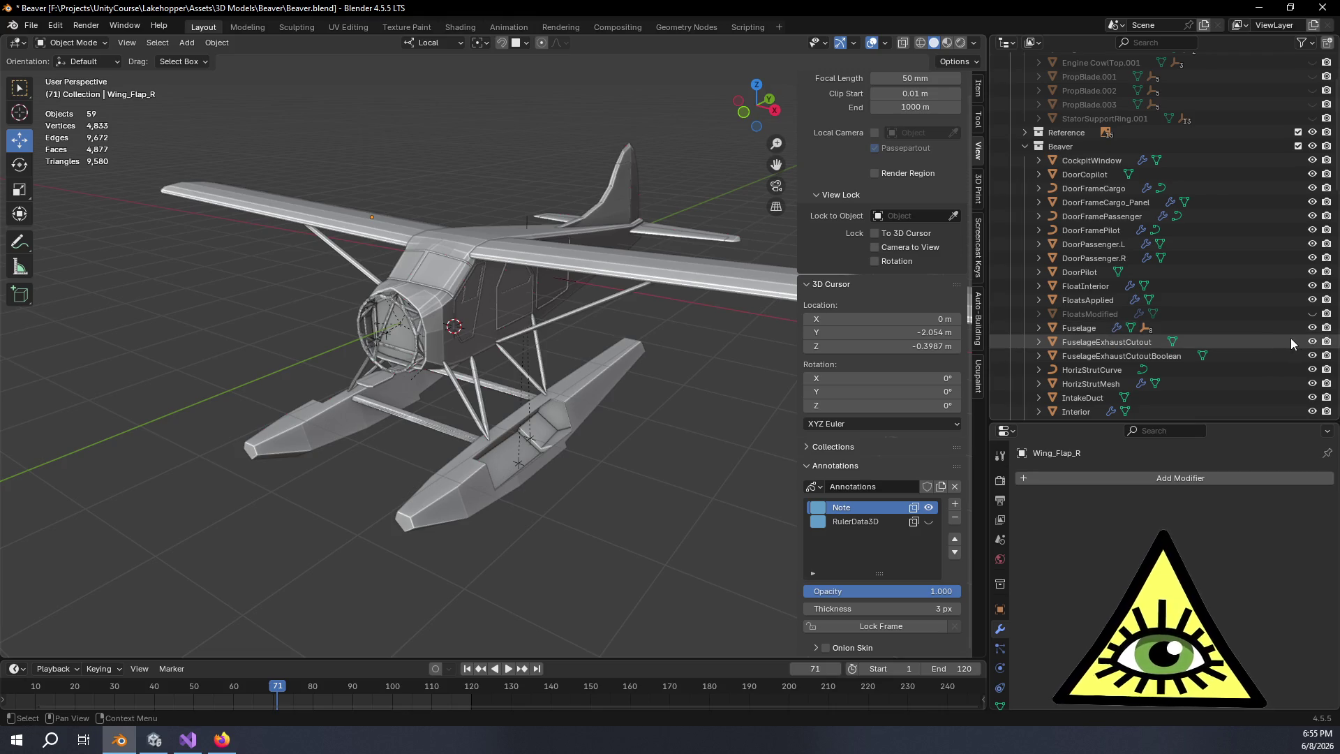
pyautogui.moveTo(526, 475); pyautogui.dragTo(566, 419)
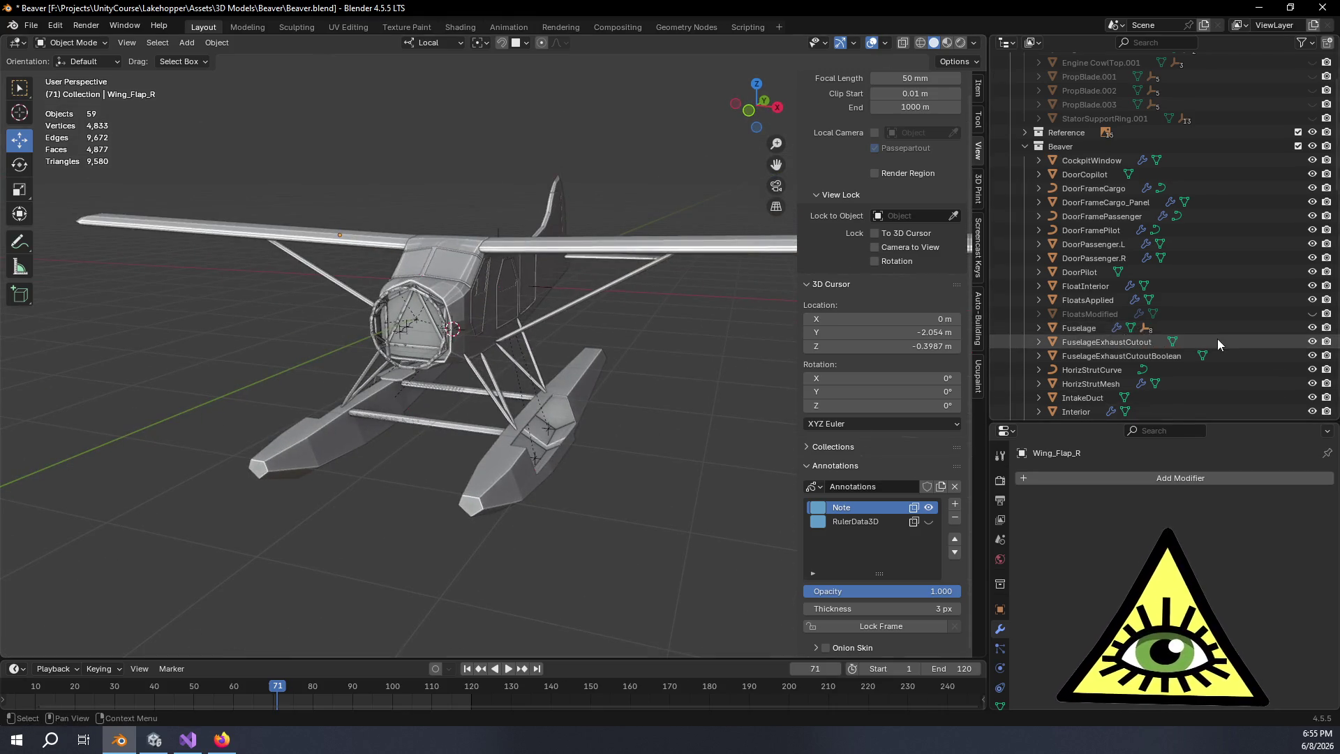
pyautogui.scroll(-6, 1221, 346)
# Hide SSRMount.001 and SSRMount, then undo an attempted move of SSRMount_Applied
pyautogui.click(1312, 313)
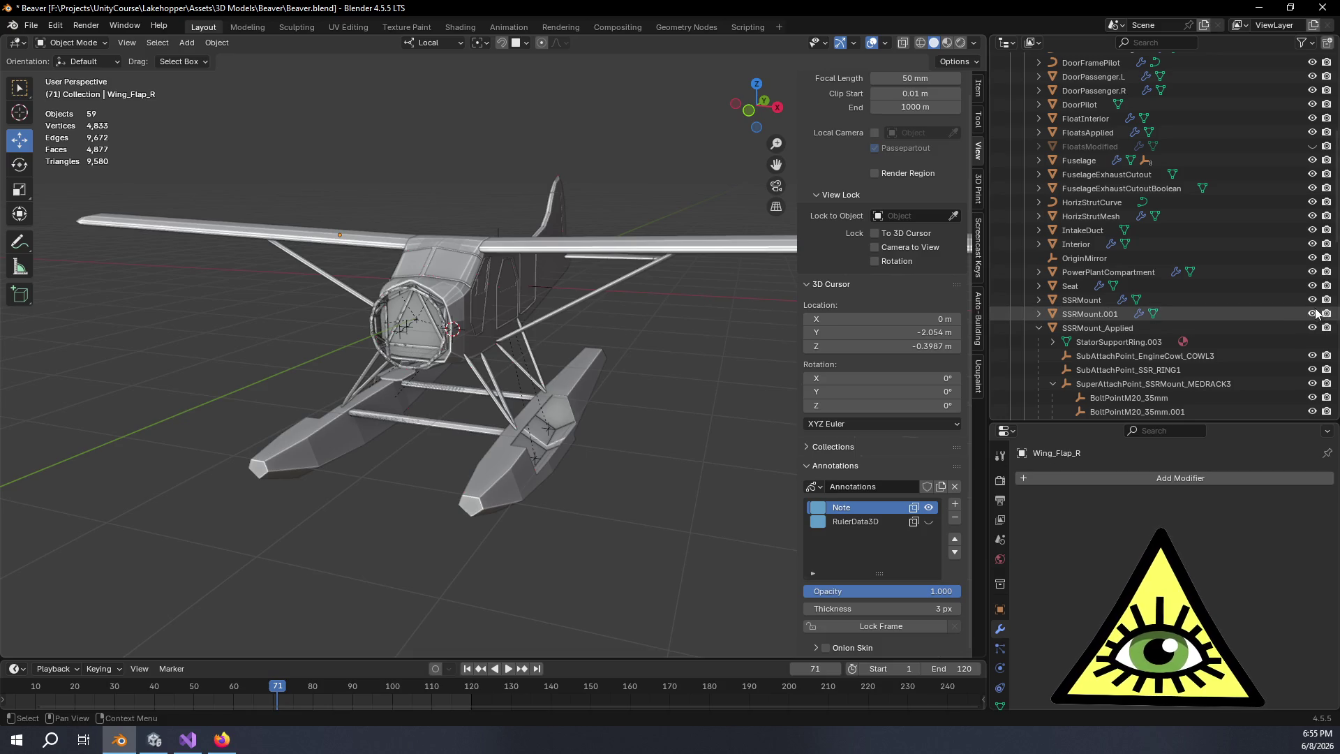
pyautogui.click(1312, 300)
pyautogui.click(1039, 328)
pyautogui.scroll(-3, 1072, 319)
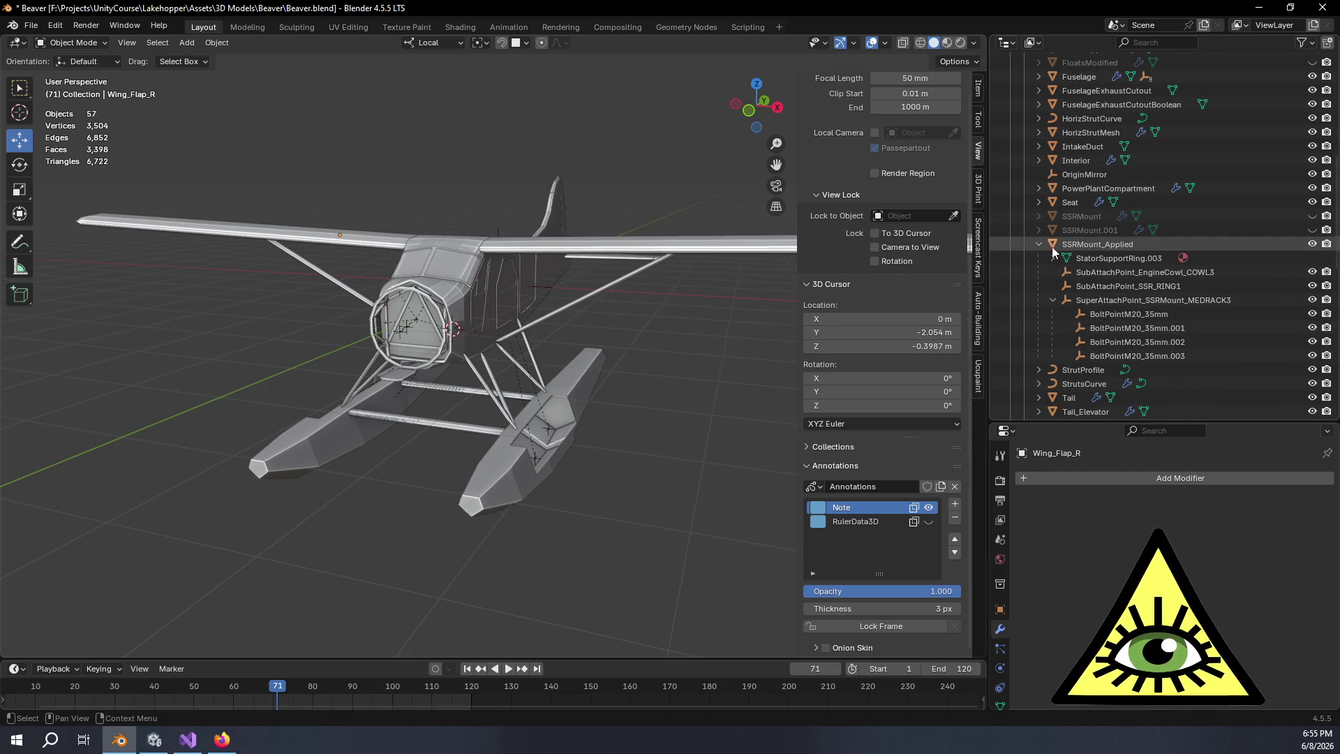
pyautogui.moveTo(1090, 245)
pyautogui.mouseDown()
pyautogui.moveTo(1116, 377)
pyautogui.moveTo(1100, 111)
pyautogui.mouseUp()
pyautogui.scroll(10, 1079, 161)
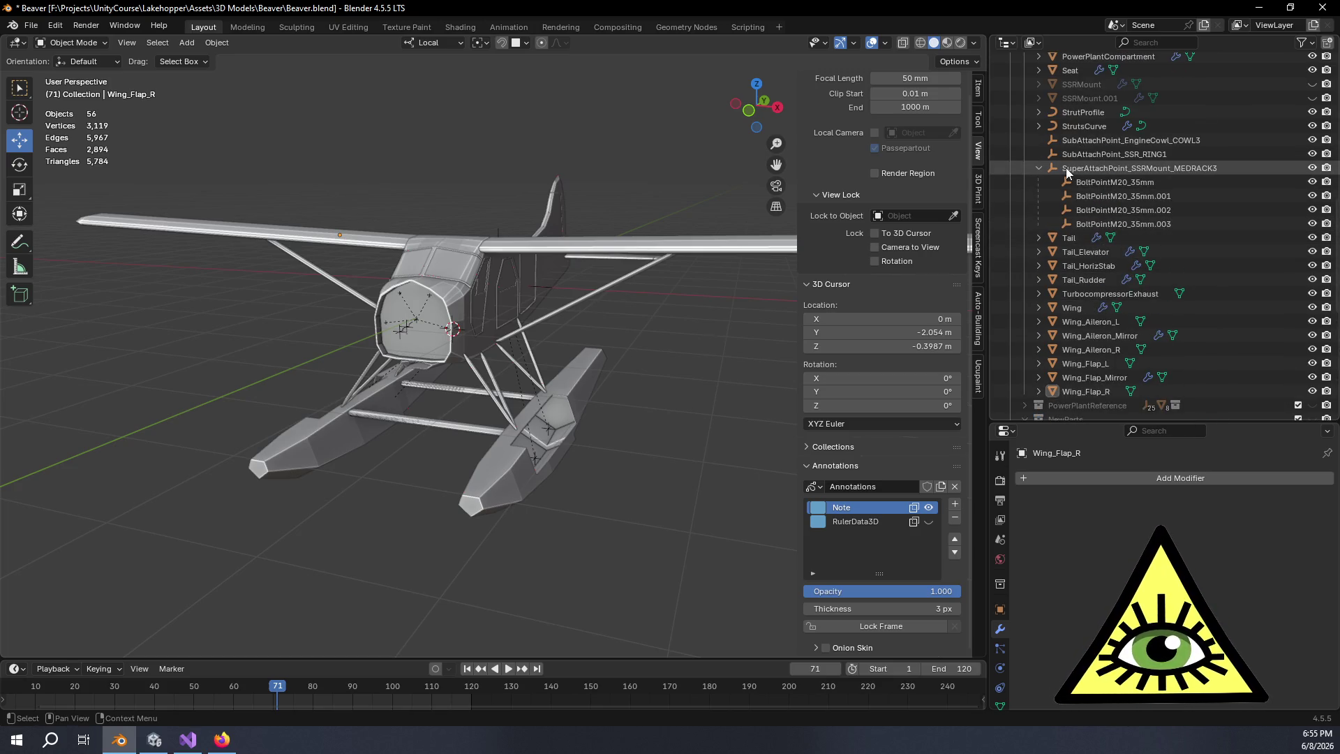
pyautogui.hotkey('ctrl', 'z')
pyautogui.scroll(7, 1117, 169)
pyautogui.scroll(2, 1151, 226)
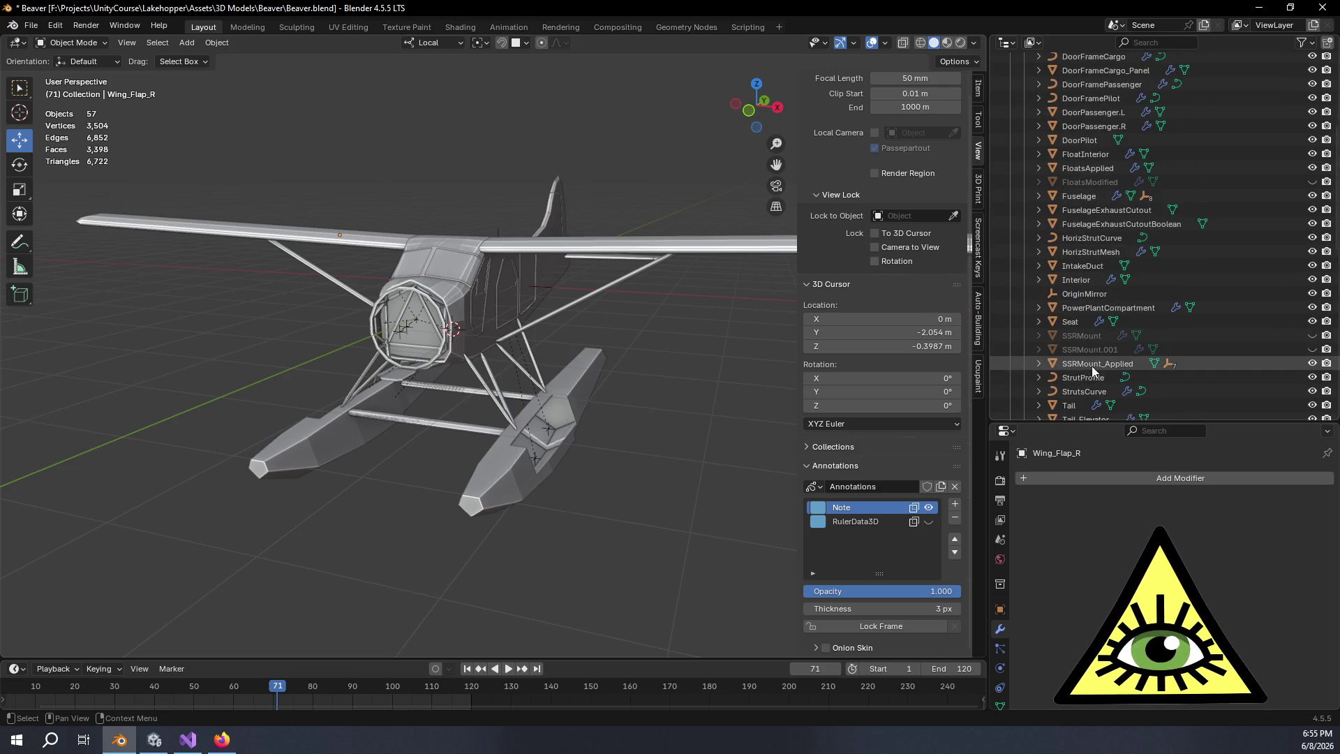
# Select SSRMount_Applied with all its children and drag it into another collection
pyautogui.click(1092, 366)
pyautogui.click(1039, 366)
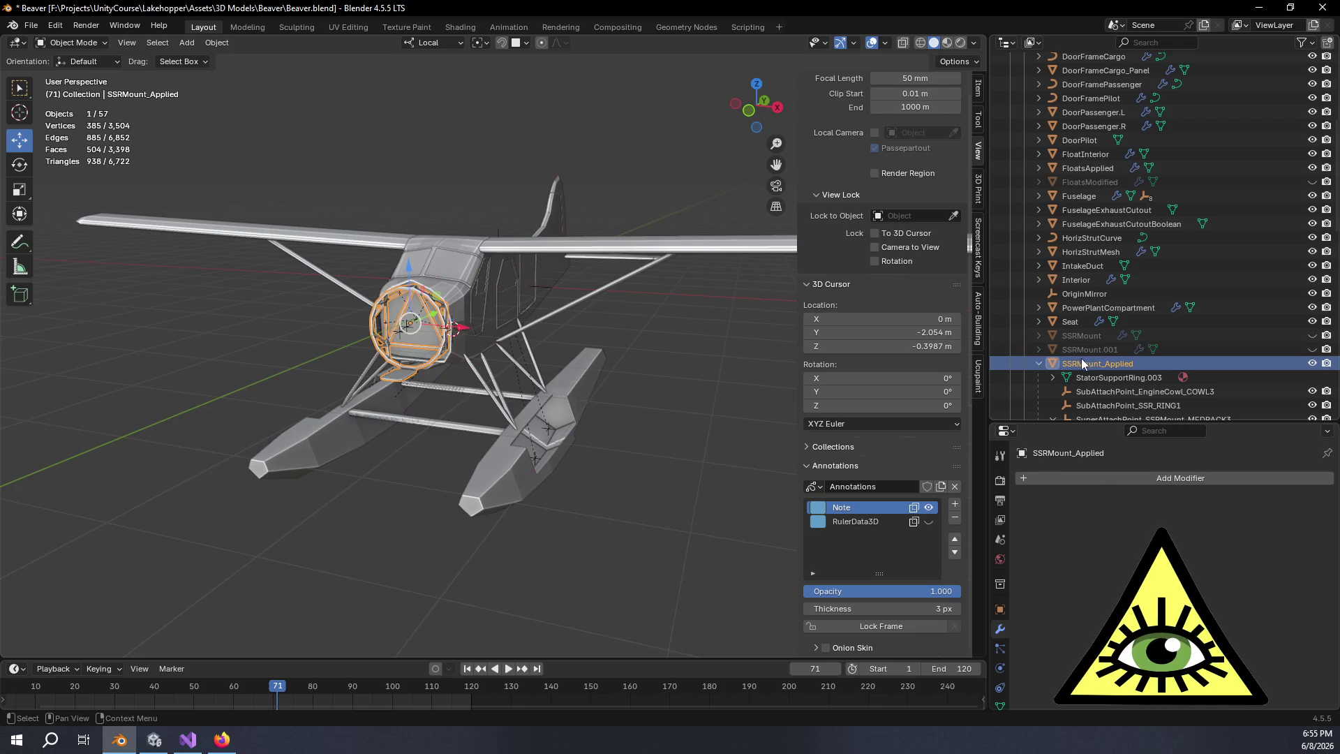
pyautogui.rightClick(1082, 362)
pyautogui.click(1059, 354)
pyautogui.scroll(-1, 1140, 320)
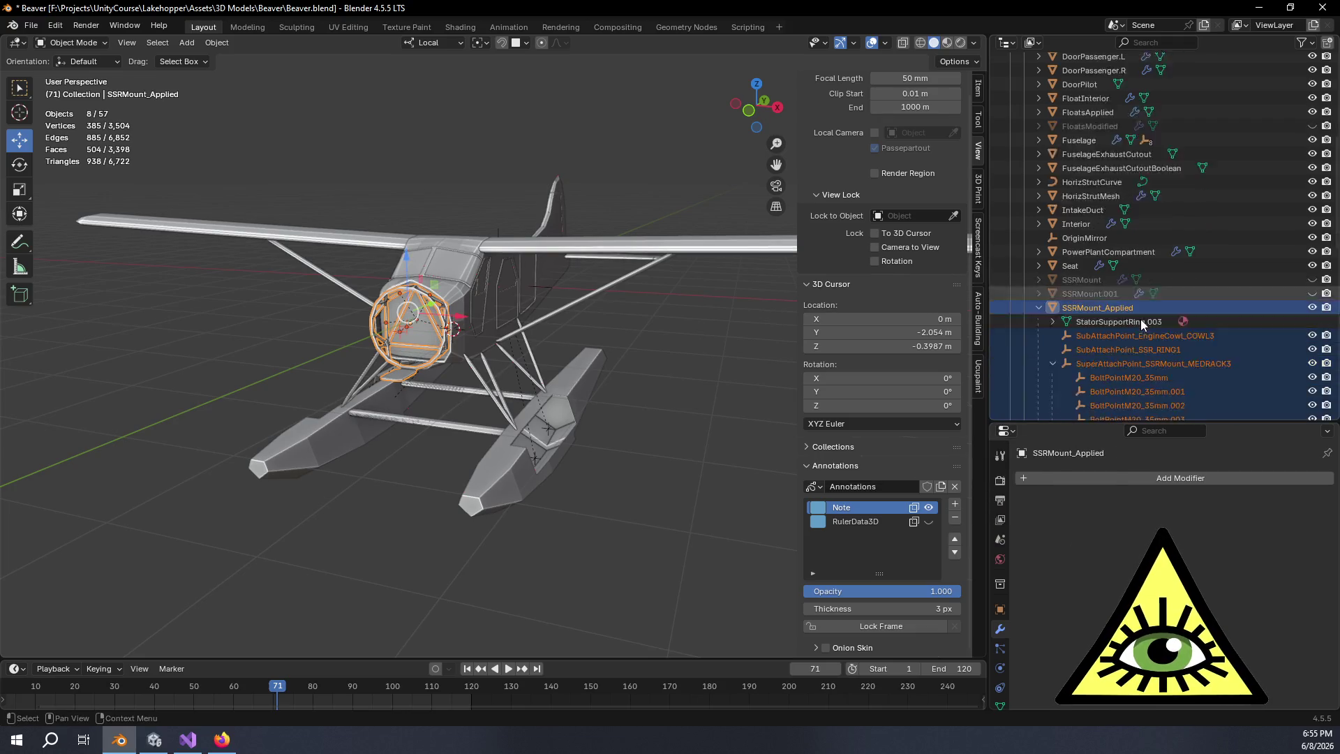
pyautogui.scroll(-3, 1140, 319)
pyautogui.click(1038, 253)
pyautogui.moveTo(1085, 250)
pyautogui.mouseDown()
pyautogui.moveTo(1127, 415)
pyautogui.moveTo(1099, 133)
pyautogui.moveTo(1111, 115)
pyautogui.mouseUp()
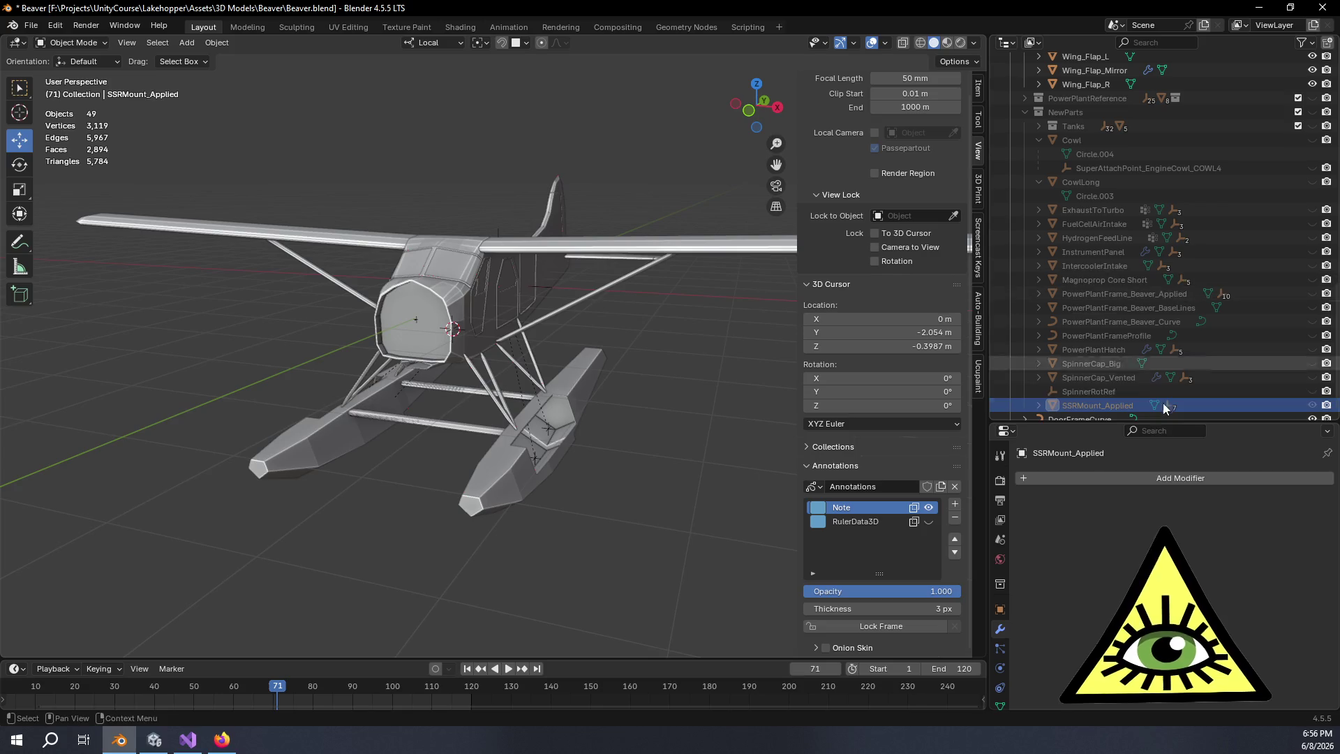
pyautogui.scroll(5, 1120, 337)
pyautogui.moveTo(608, 394); pyautogui.dragTo(684, 408)
pyautogui.scroll(5, 1190, 252)
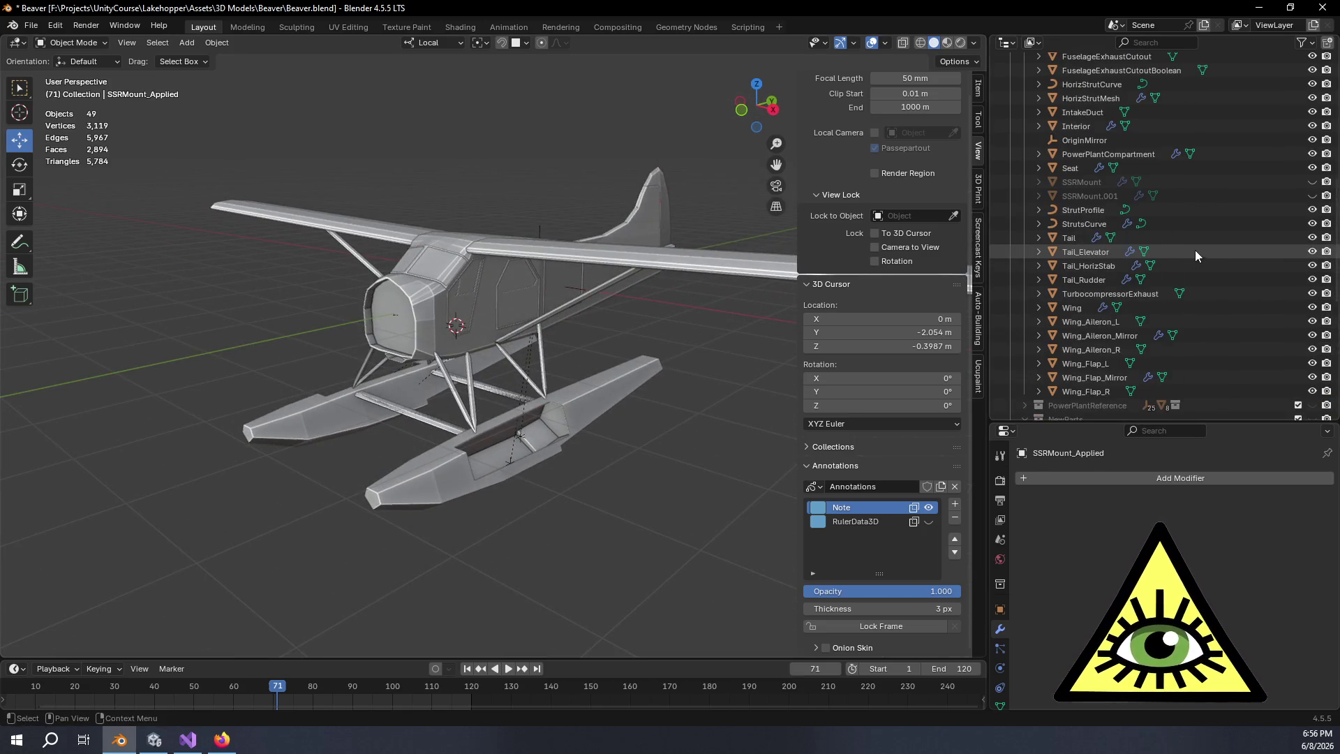
# Check the StrutsCurve struts by toggling them, then hide HorizStrutCurve from the viewport
pyautogui.click(1313, 223)
pyautogui.click(1313, 223)
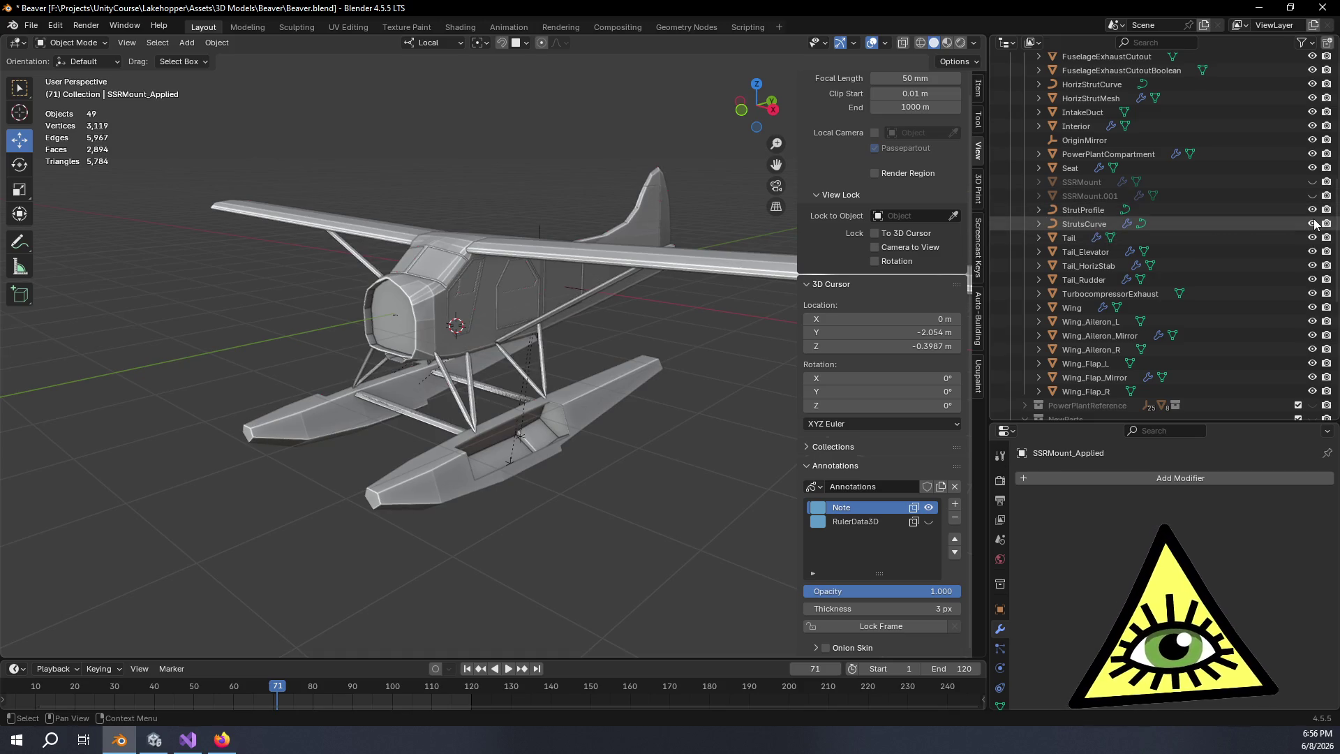
pyautogui.scroll(2, 1245, 251)
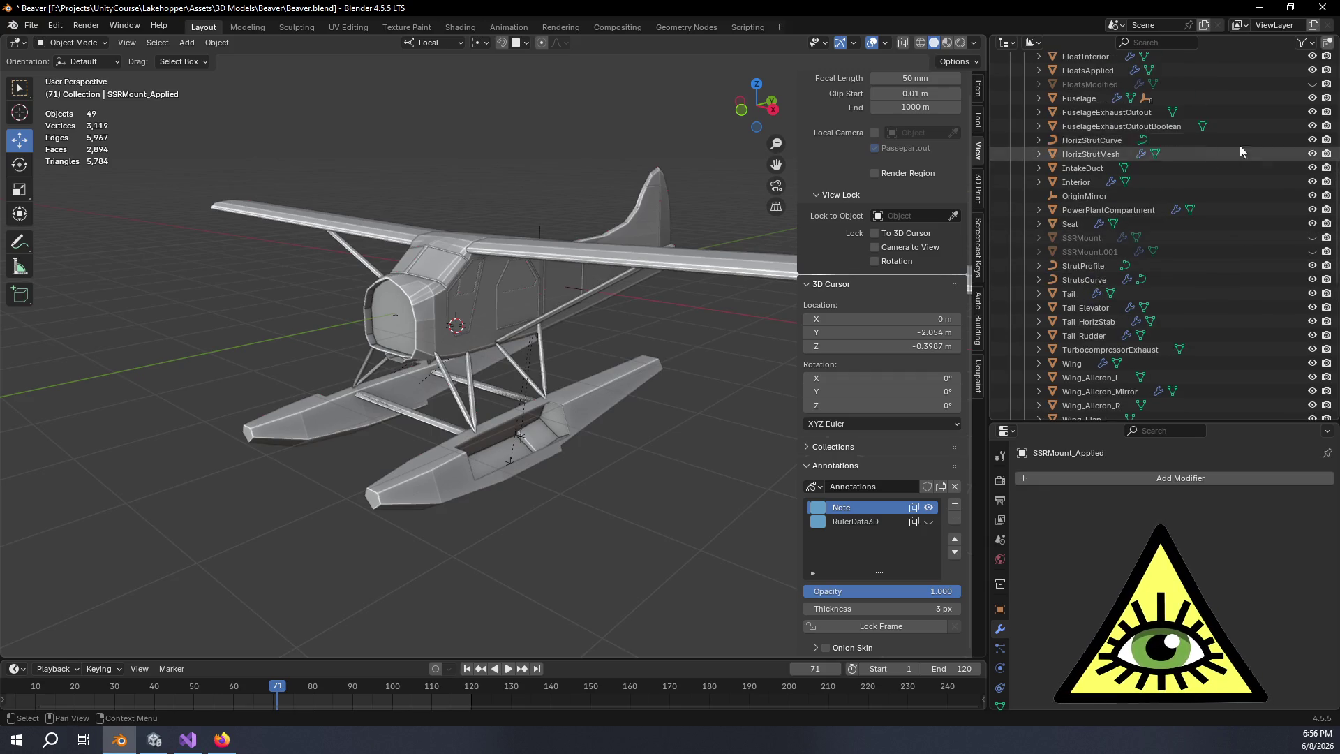
pyautogui.click(1311, 140)
pyautogui.moveTo(546, 480)
pyautogui.mouseDown()
pyautogui.moveTo(516, 496)
pyautogui.moveTo(579, 517)
pyautogui.moveTo(599, 596)
pyautogui.moveTo(709, 573)
pyautogui.moveTo(826, 504)
pyautogui.moveTo(593, 488)
pyautogui.mouseUp()
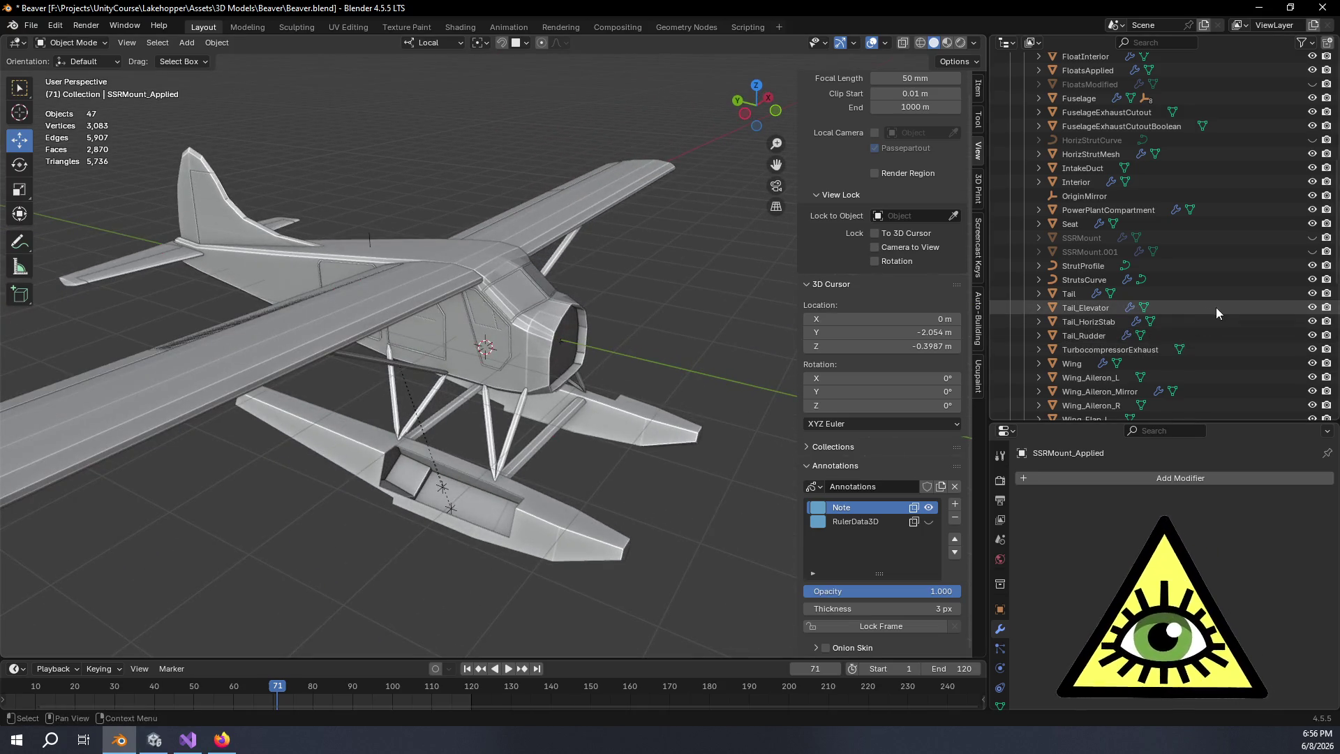
pyautogui.scroll(-5, 1246, 332)
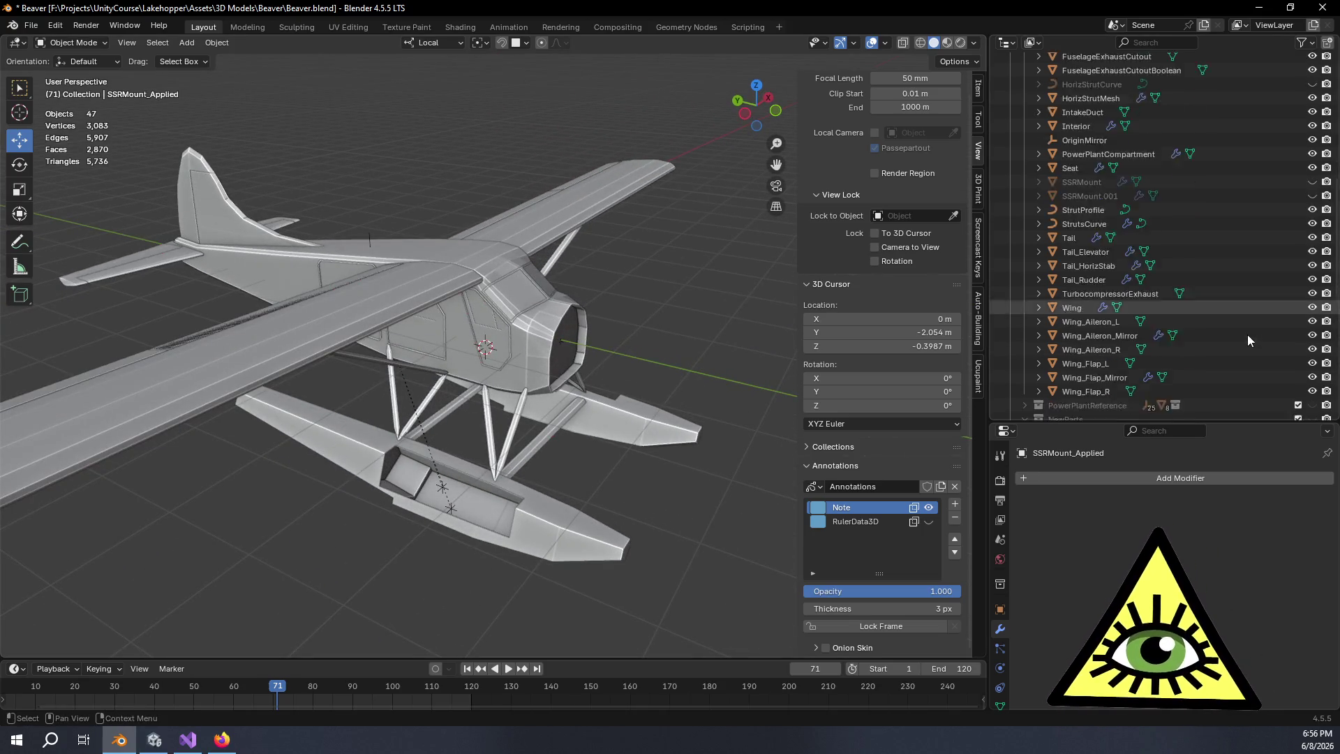
# Hide Wing_Aileron_Mirror and Wing_Flap_Mirror, leaving 45 visible objects
pyautogui.click(1312, 307)
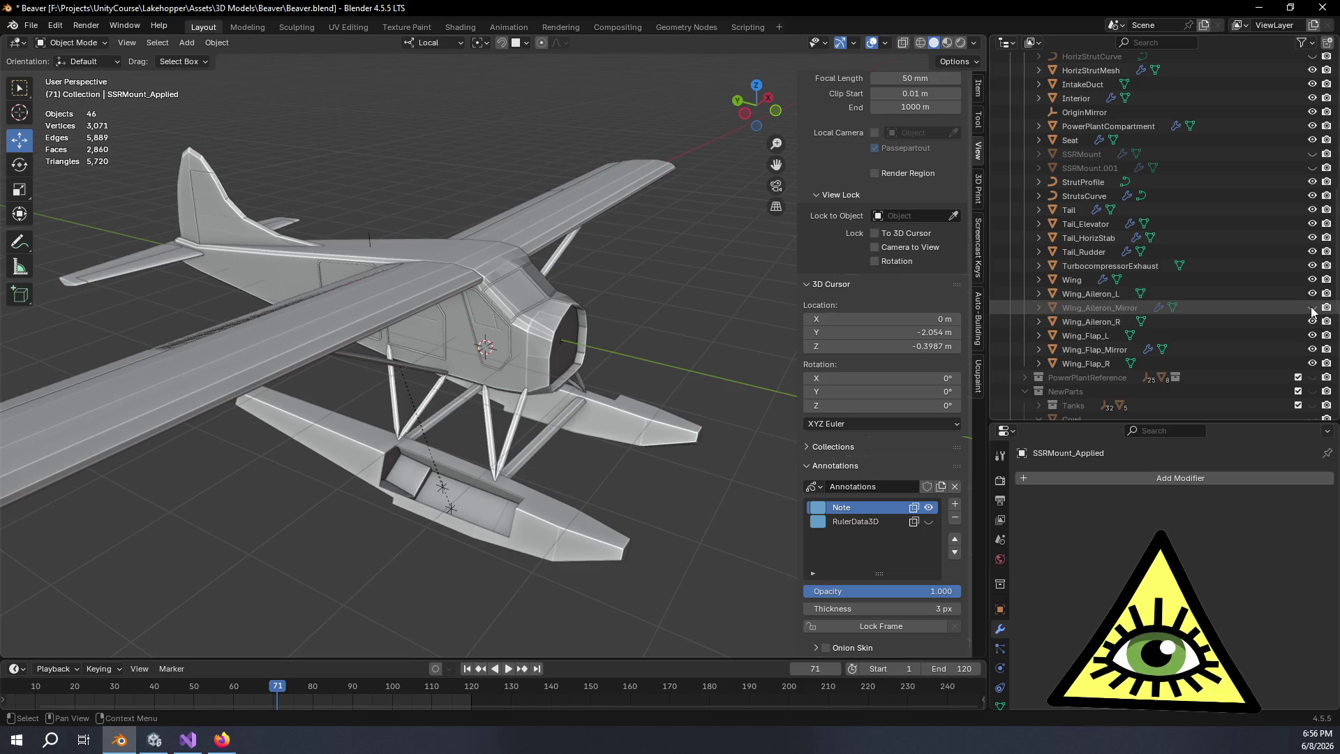
pyautogui.click(1313, 349)
pyautogui.moveTo(467, 415)
pyautogui.mouseDown()
pyautogui.moveTo(411, 416)
pyautogui.moveTo(468, 421)
pyautogui.mouseUp()
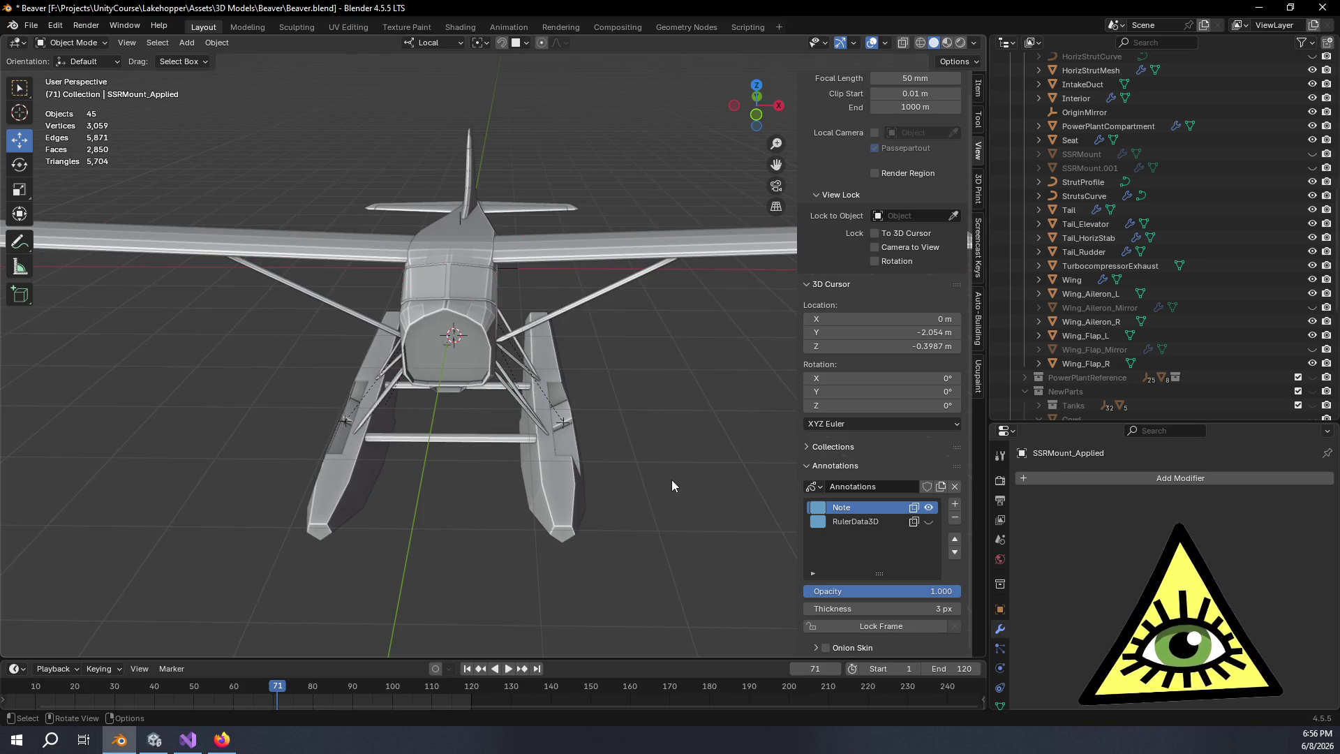
# Collapse CowlLong and Cowl in the Outliner and expand the Tanks collection
pyautogui.scroll(-8, 1199, 273)
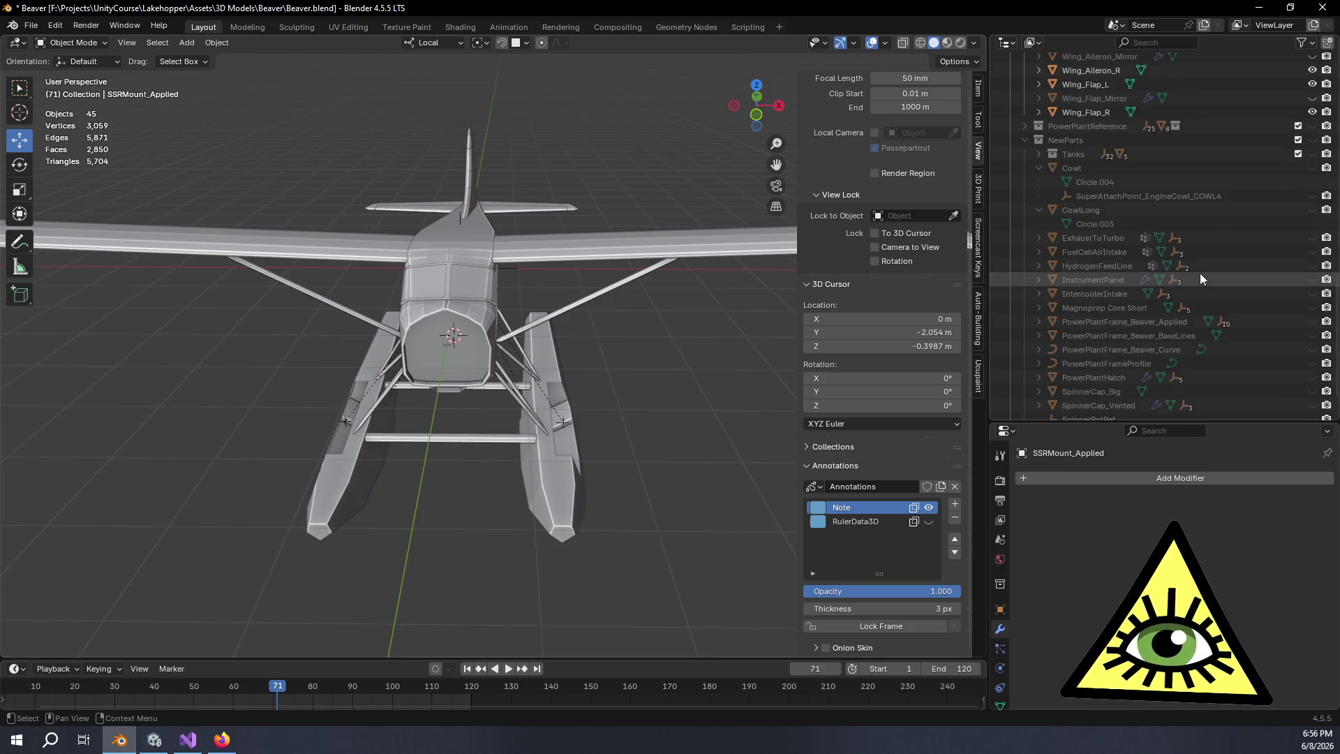
pyautogui.click(1037, 169)
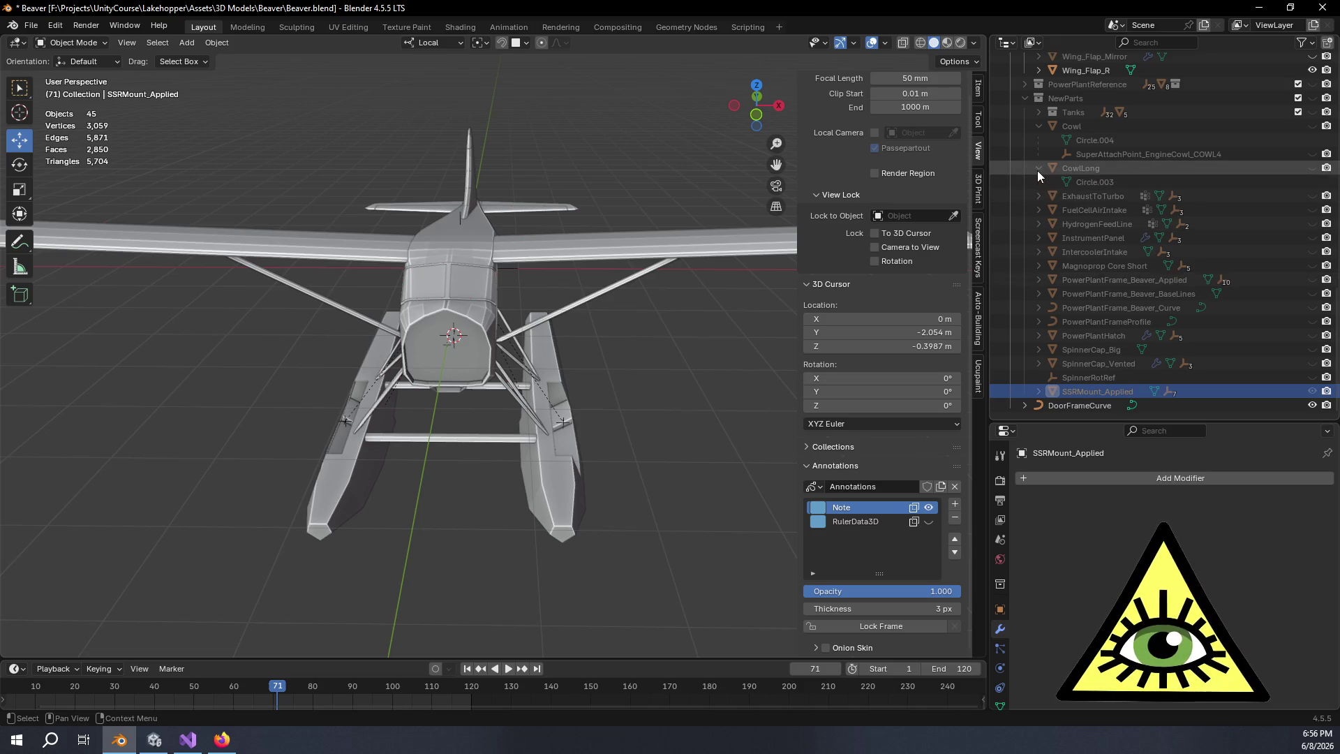
pyautogui.click(1036, 134)
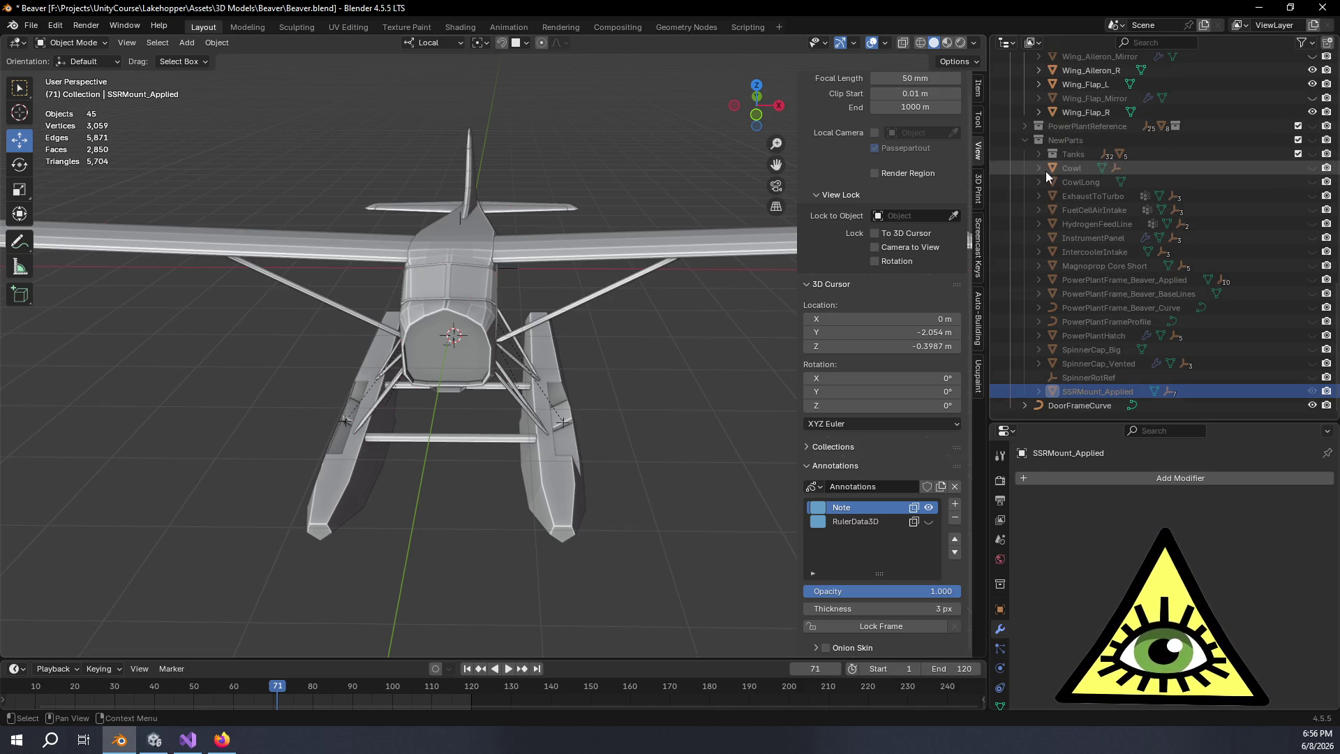
pyautogui.click(1043, 156)
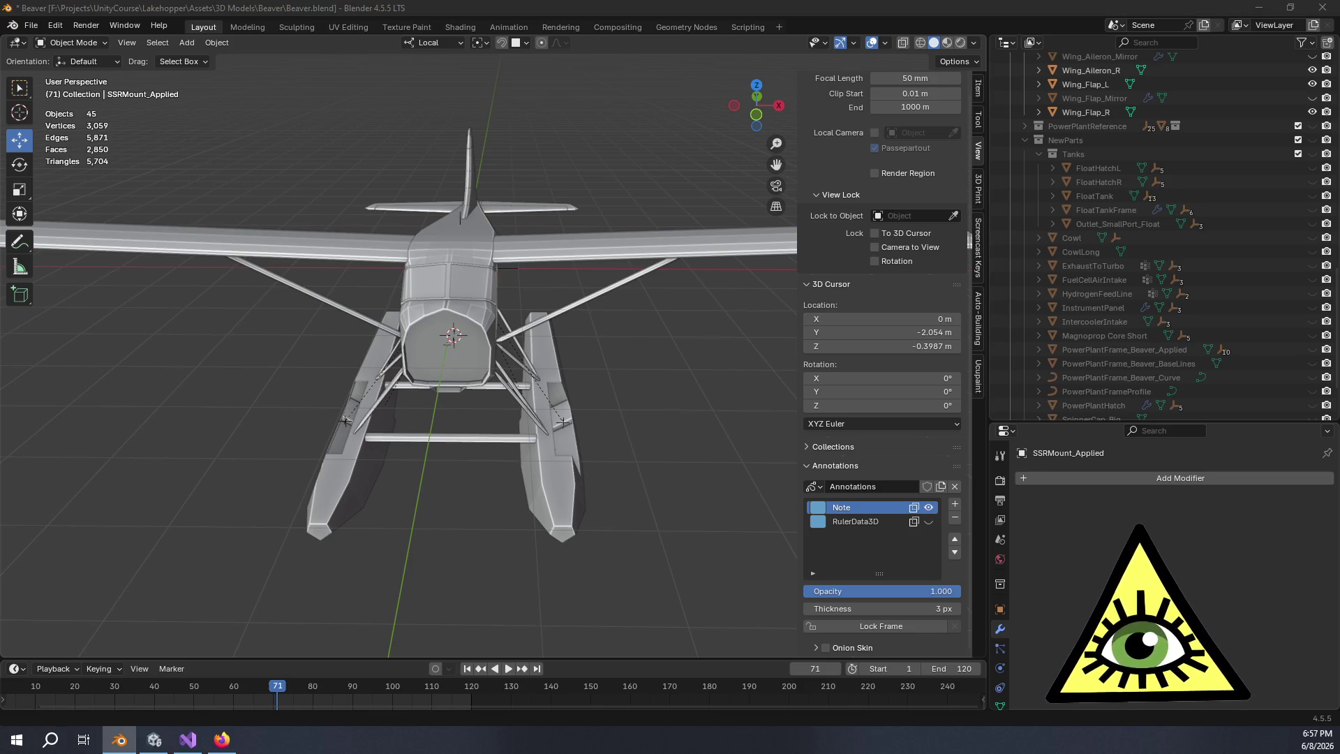
pyautogui.moveTo(753, 482)
pyautogui.mouseDown()
pyautogui.moveTo(688, 458)
pyautogui.moveTo(573, 466)
pyautogui.mouseUp()
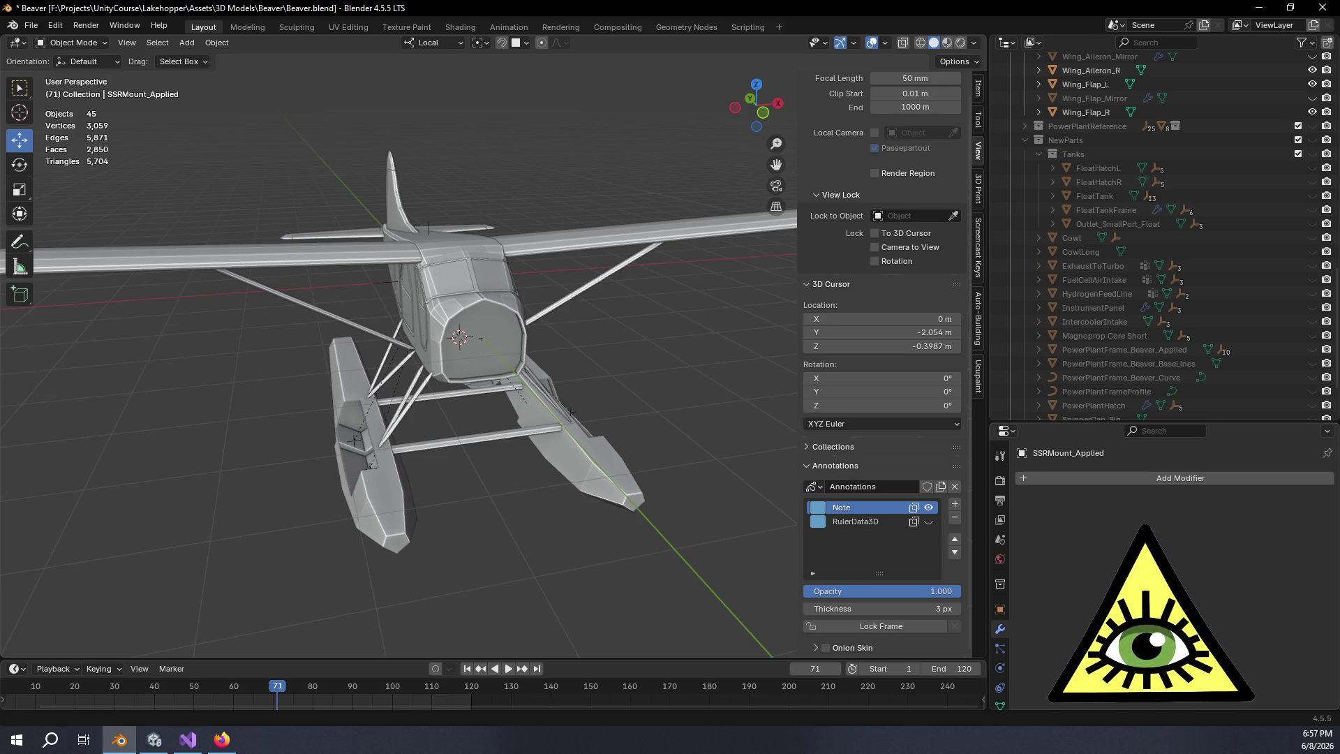
pyautogui.moveTo(504, 468)
pyautogui.mouseDown()
pyautogui.moveTo(540, 404)
pyautogui.moveTo(600, 419)
pyautogui.mouseUp()
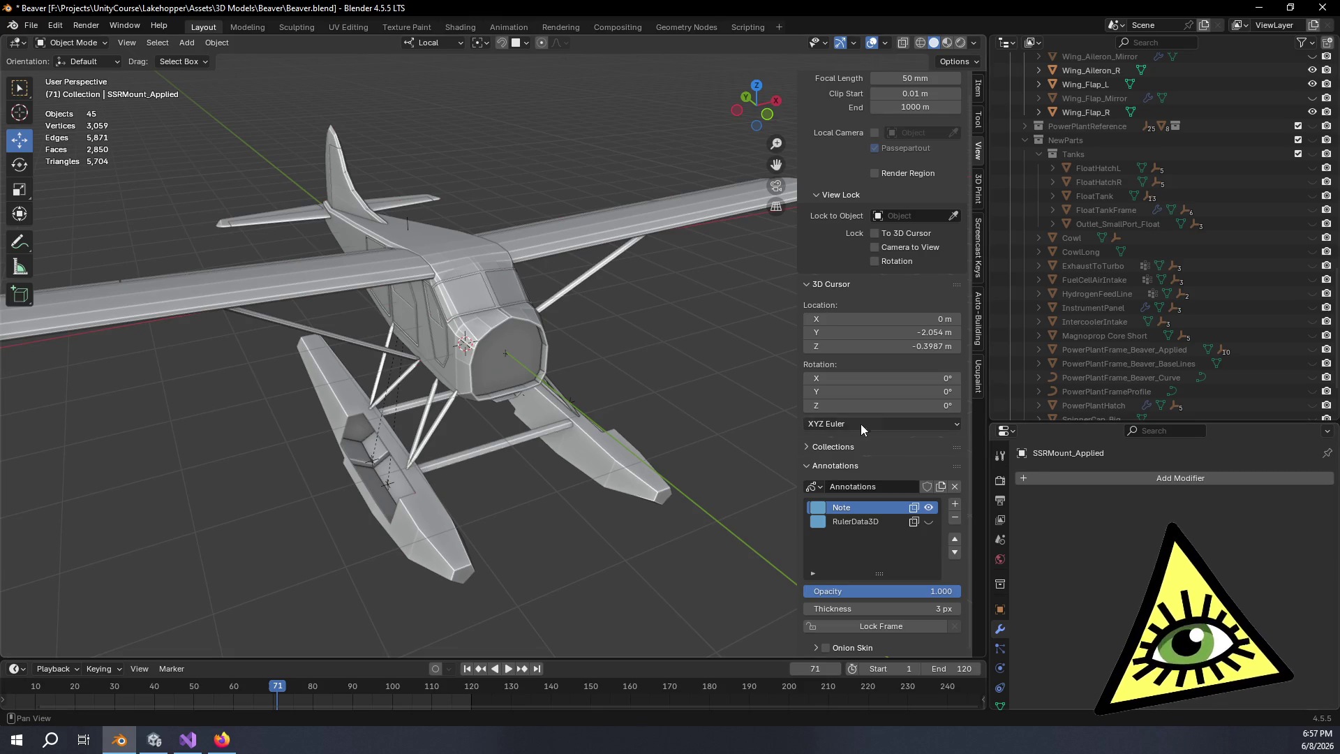
pyautogui.moveTo(782, 445)
pyautogui.mouseDown()
pyautogui.moveTo(601, 408)
pyautogui.moveTo(679, 417)
pyautogui.moveTo(705, 385)
pyautogui.moveTo(592, 430)
pyautogui.moveTo(541, 398)
pyautogui.moveTo(576, 404)
pyautogui.moveTo(542, 396)
pyautogui.moveTo(551, 329)
pyautogui.moveTo(582, 398)
pyautogui.mouseUp()
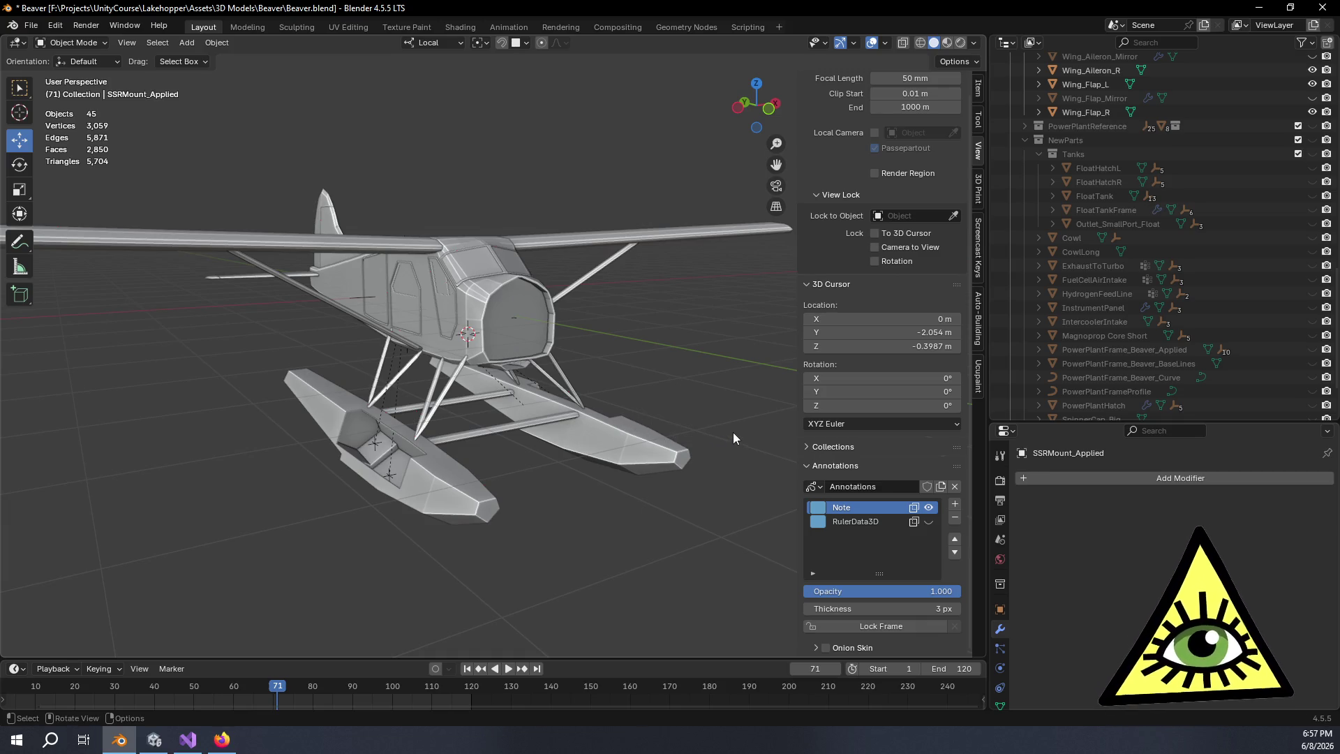
pyautogui.scroll(5, 600, 360)
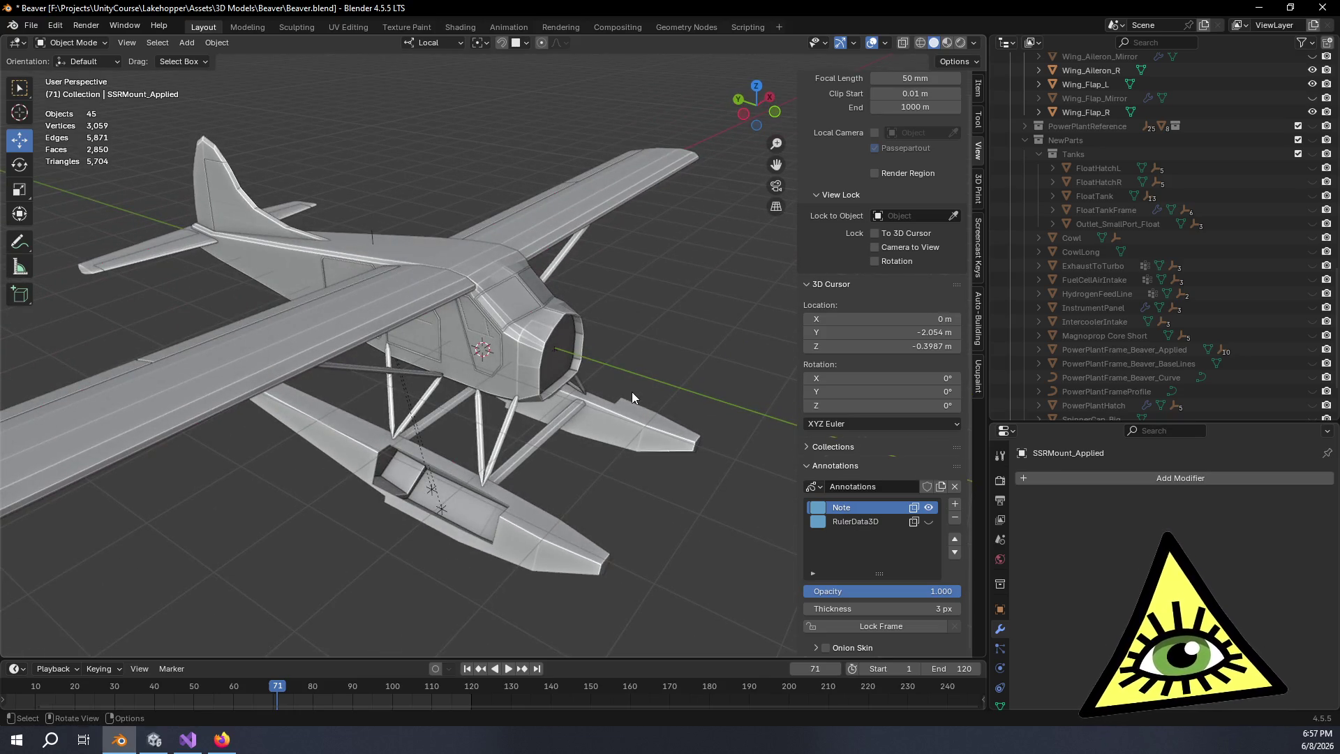
pyautogui.moveTo(702, 408)
pyautogui.mouseDown()
pyautogui.moveTo(600, 423)
pyautogui.moveTo(424, 417)
pyautogui.mouseUp()
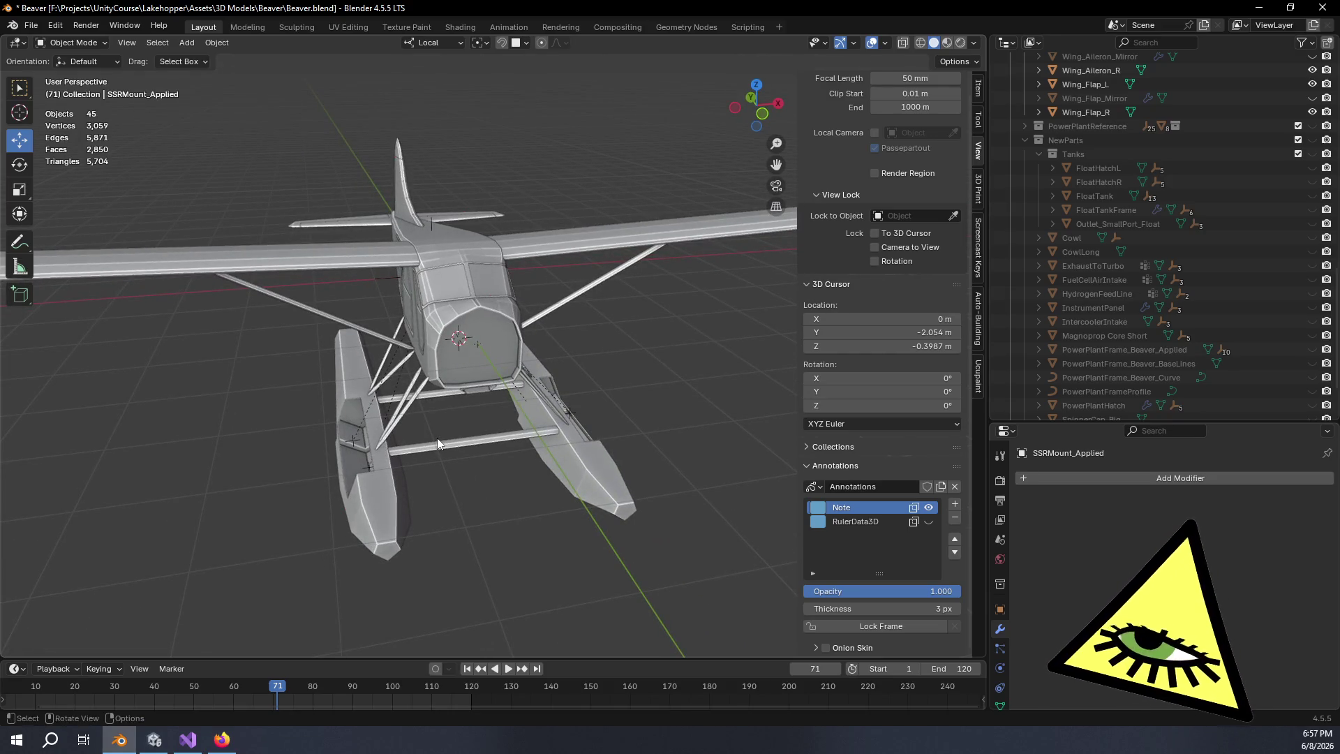
pyautogui.moveTo(437, 434)
pyautogui.mouseDown()
pyautogui.moveTo(441, 394)
pyautogui.moveTo(72, 361)
pyautogui.moveTo(237, 400)
pyautogui.moveTo(314, 462)
pyautogui.mouseUp()
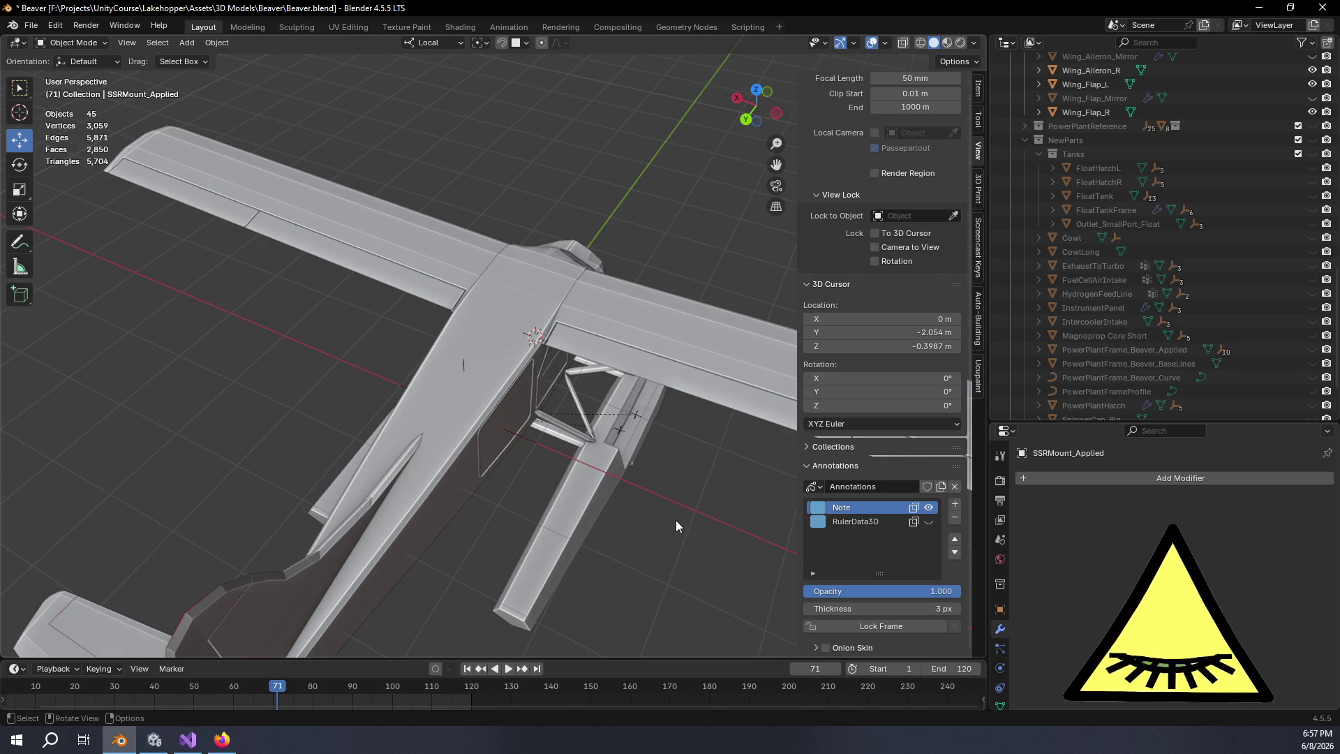
pyautogui.moveTo(645, 522)
pyautogui.mouseDown()
pyautogui.moveTo(547, 489)
pyautogui.moveTo(424, 472)
pyautogui.moveTo(435, 478)
pyautogui.mouseUp()
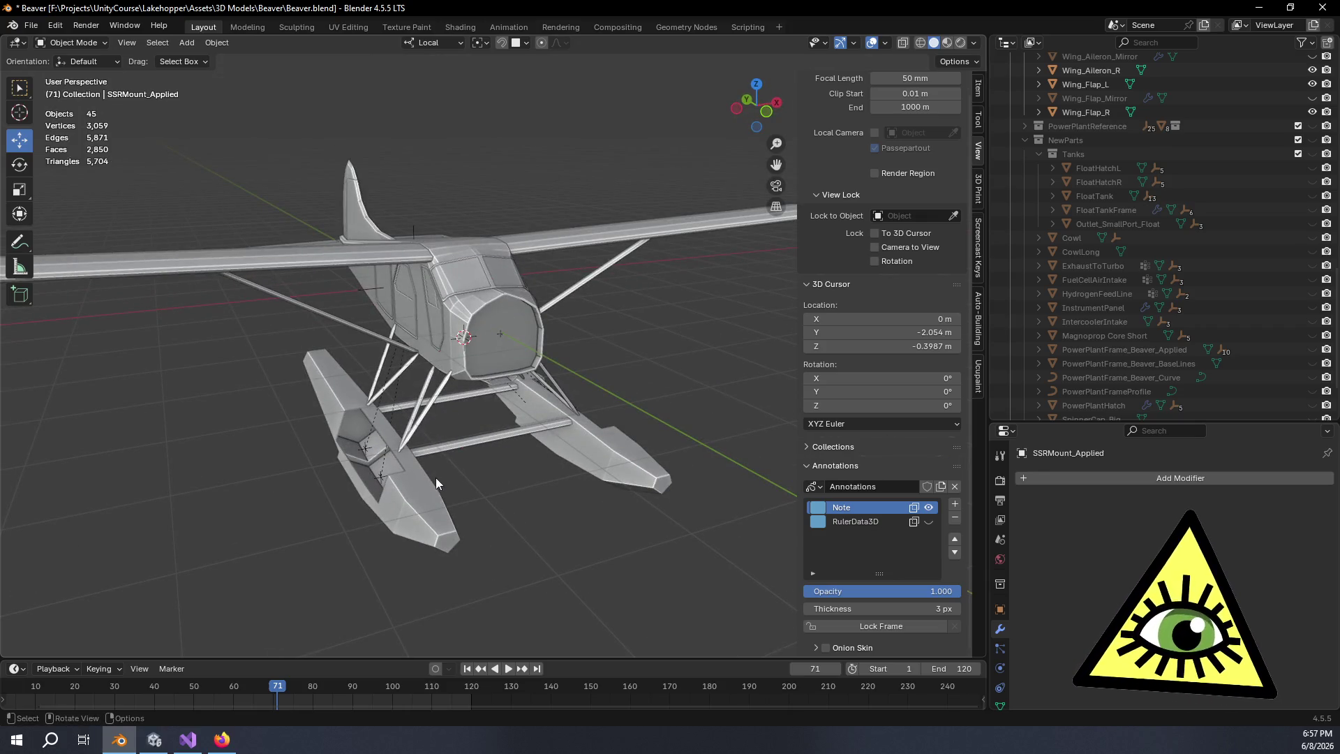
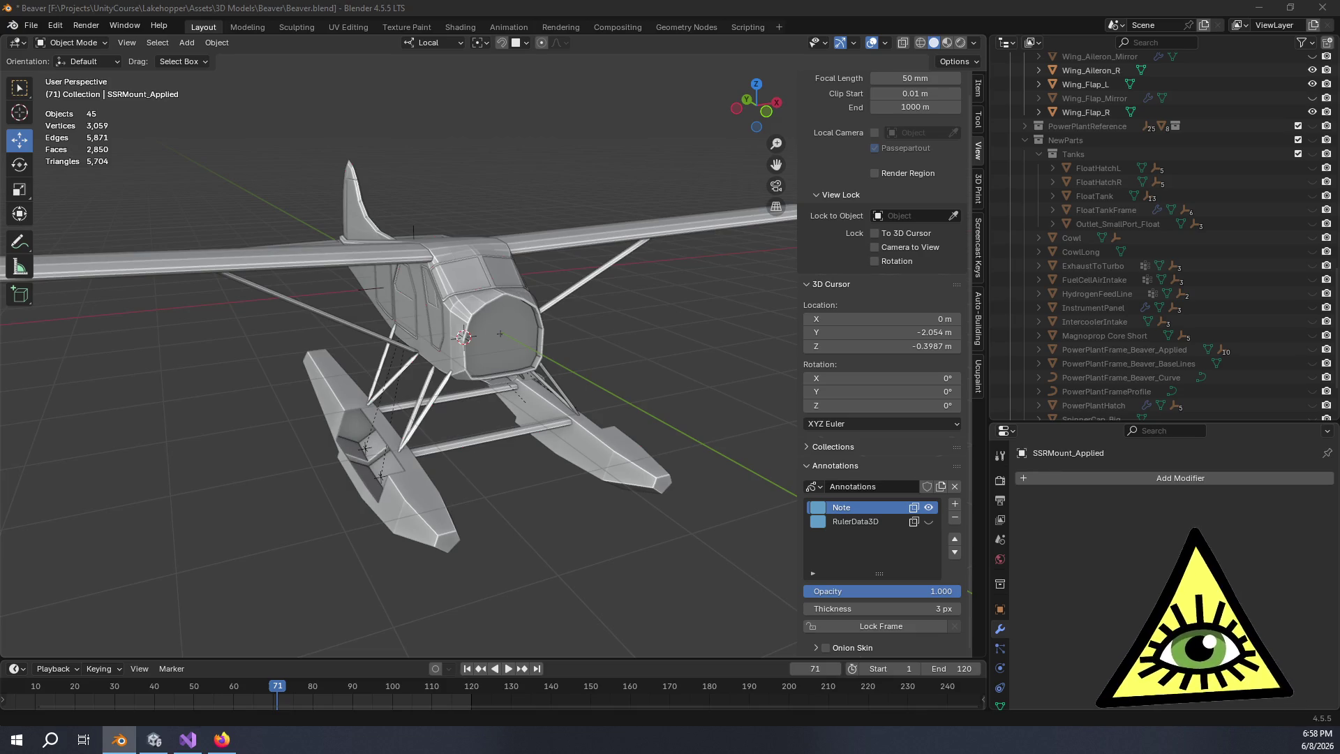
# Select HydrogenFeedLine in the Outliner, expand it to view Vertex Groups and Cube.032, then collapse it
pyautogui.click(1078, 291)
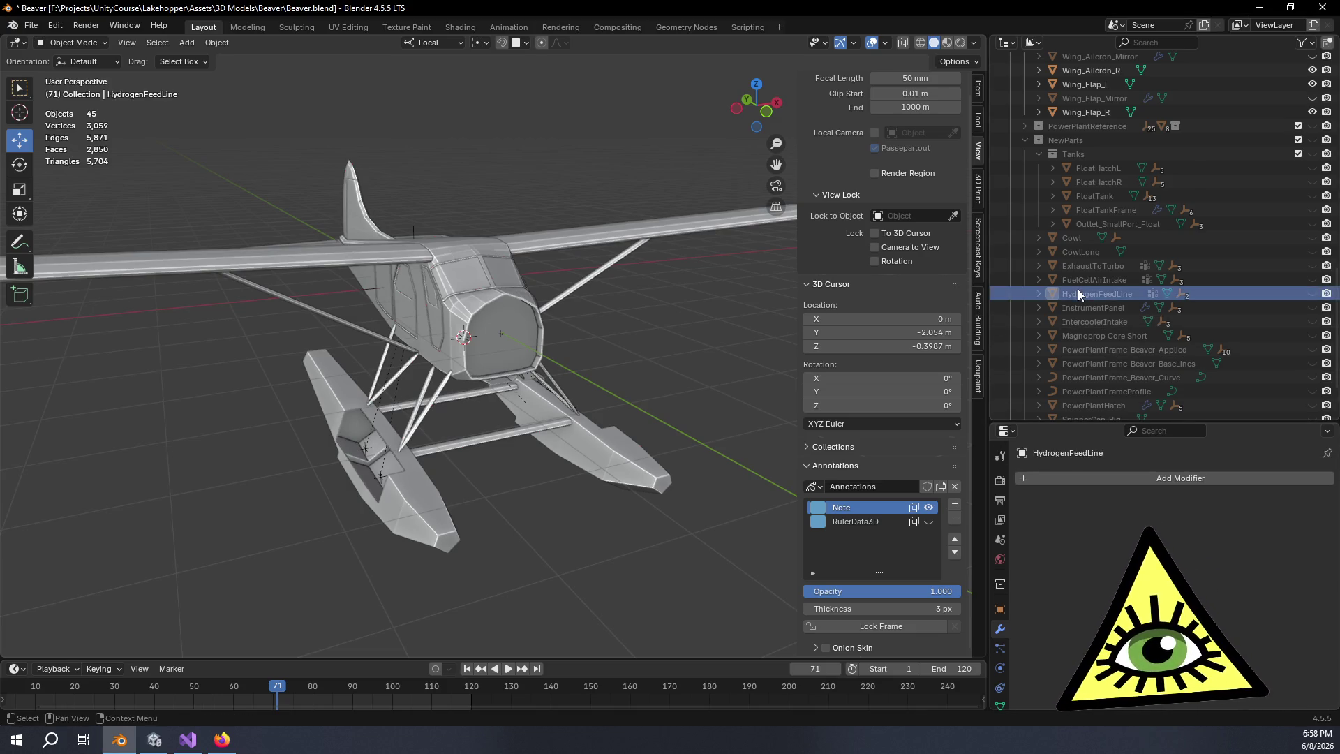
pyautogui.scroll(-3, 1080, 294)
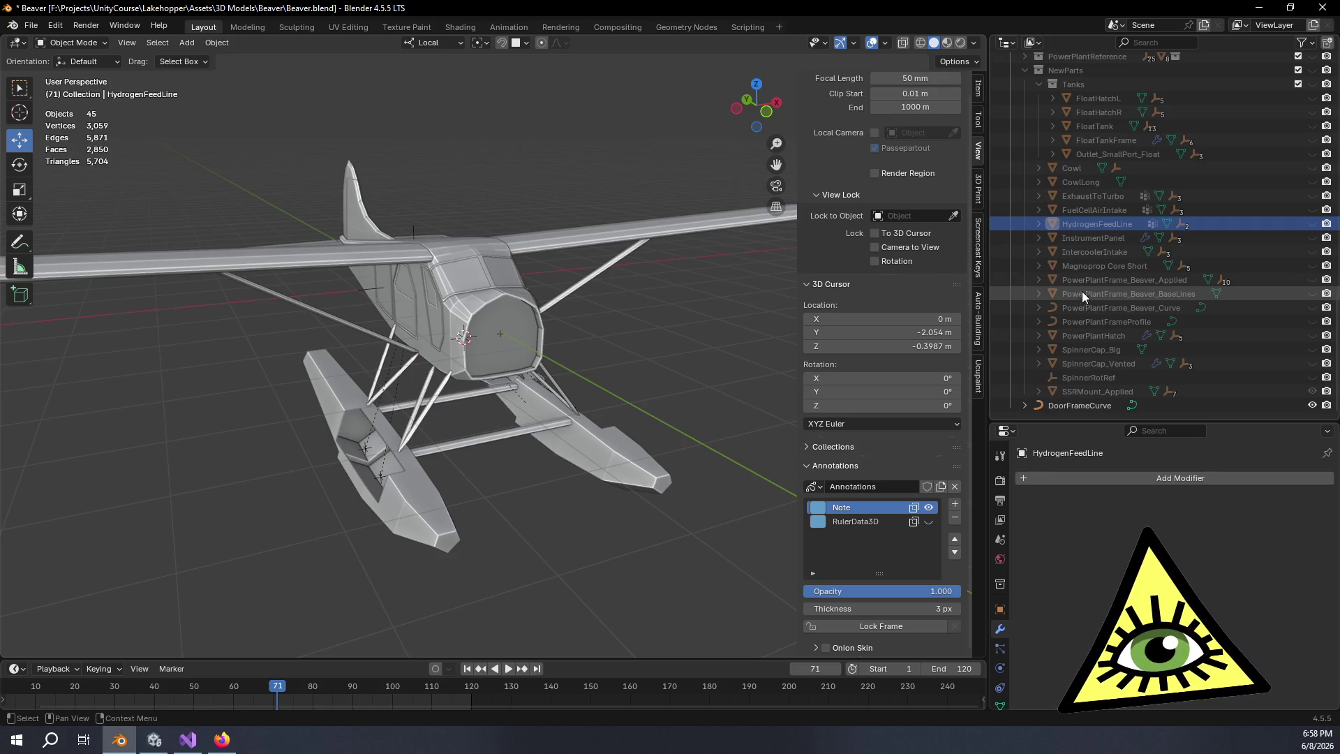
pyautogui.keyDown('shift'); pyautogui.click(1039, 224); pyautogui.keyUp('shift')
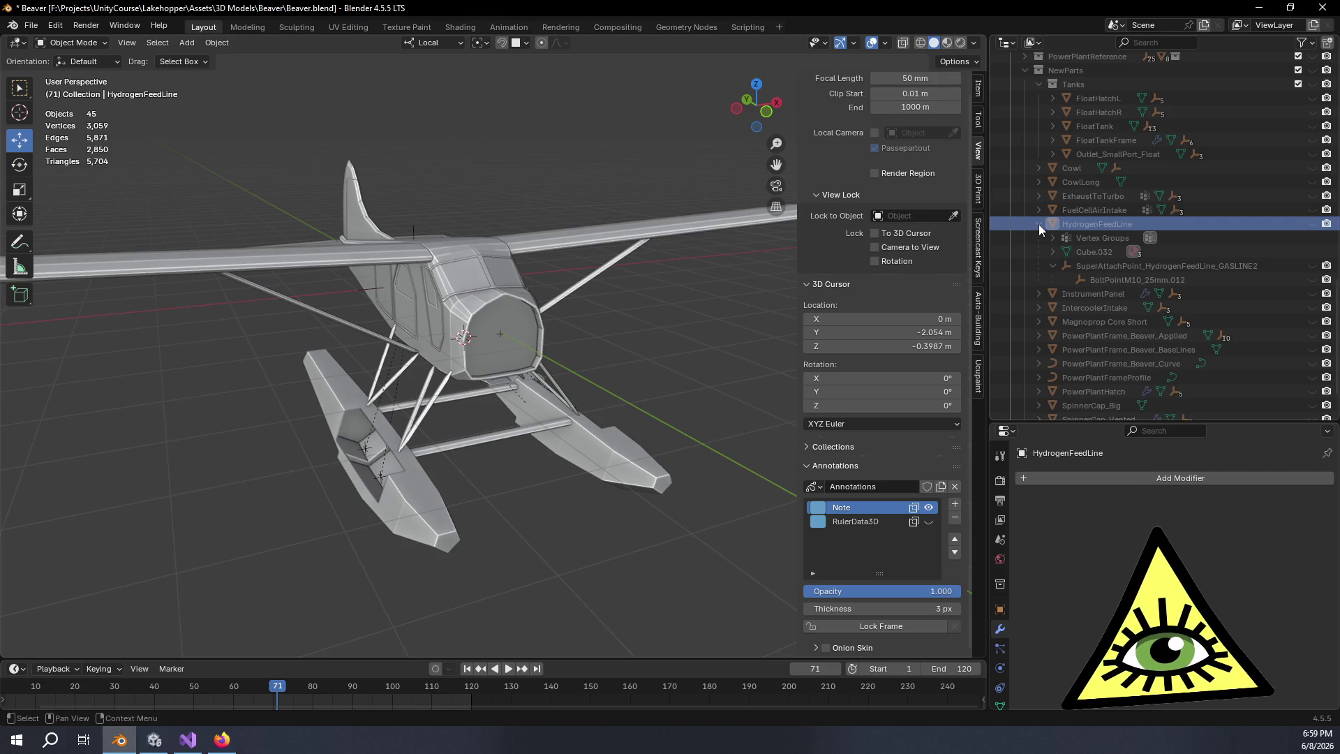
pyautogui.click(1039, 224)
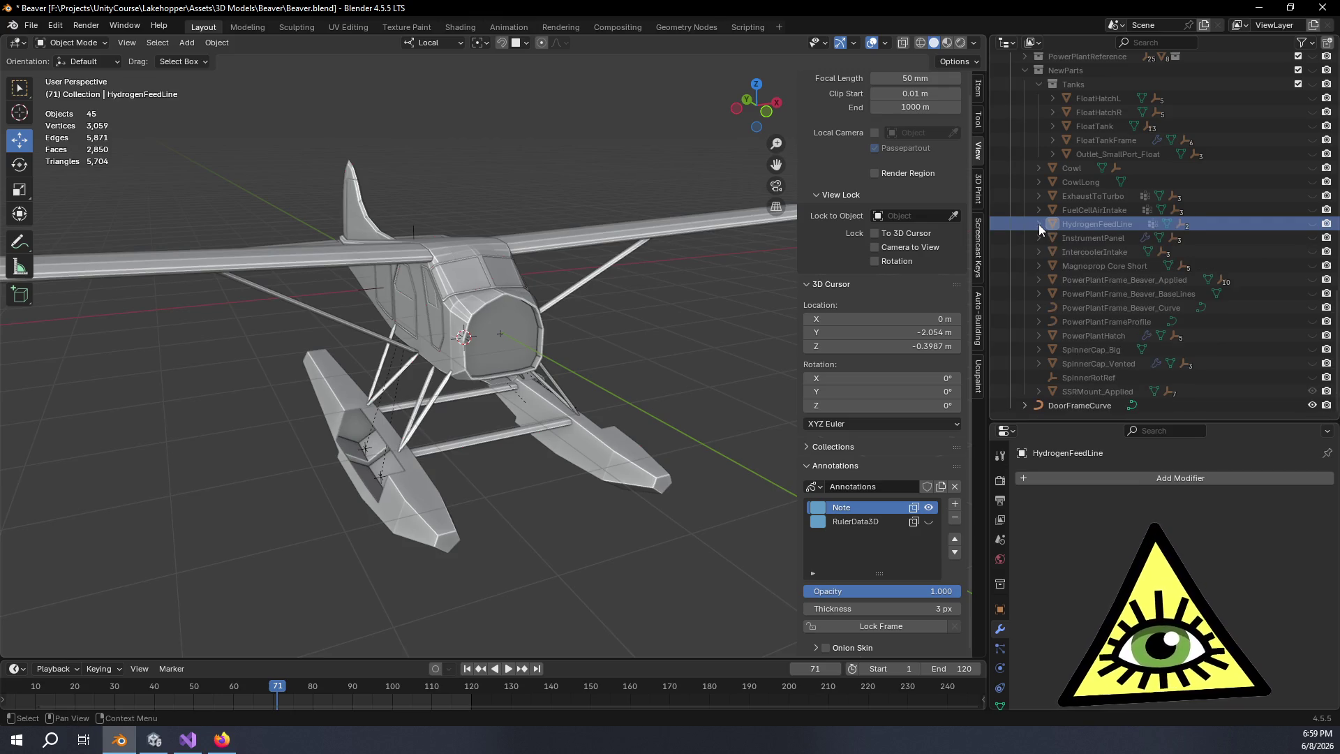